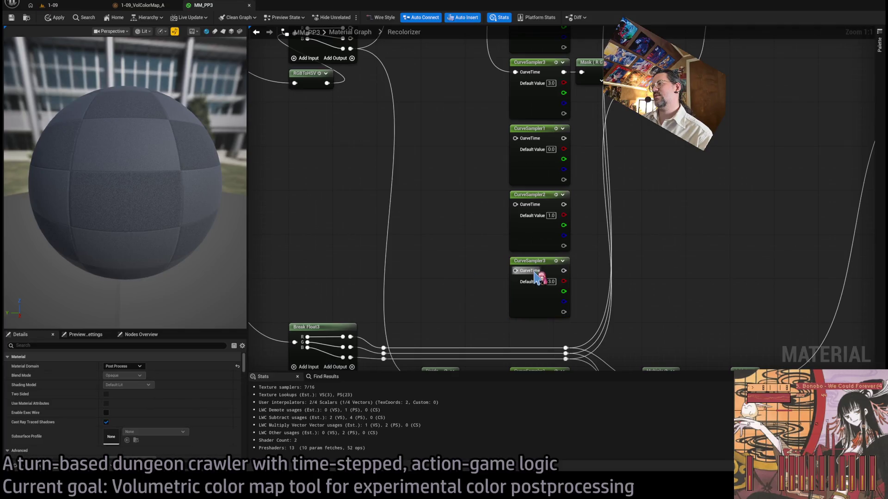
Step: Wire the Lerp output into the lower CurveSampler2's CurveTime, then inspect CurveSampler1's curve atlas parameters
{"action": "scroll", "coordinate": [468, 244], "scroll_direction": "down", "scroll_amount": 3}
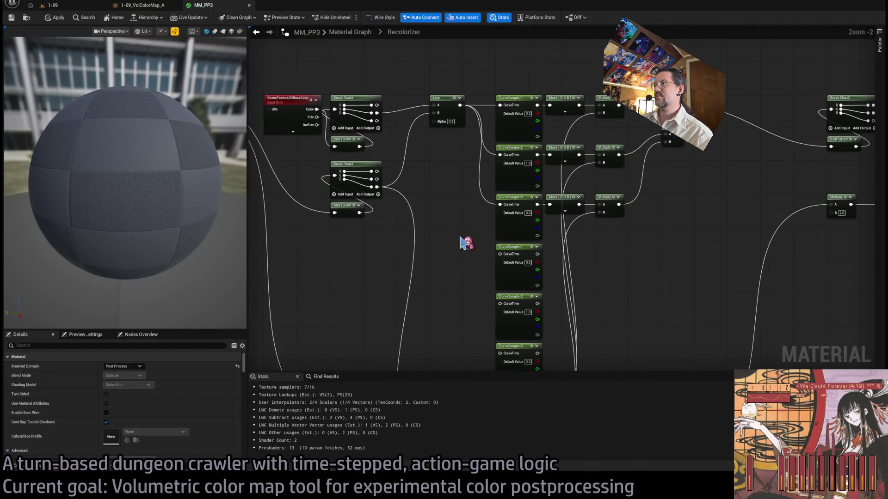
{"action": "mouse_move", "coordinate": [465, 97]}
{"action": "left_mouse_down"}
{"action": "mouse_move", "coordinate": [467, 154]}
{"action": "mouse_move", "coordinate": [505, 232]}
{"action": "mouse_move", "coordinate": [501, 320]}
{"action": "mouse_move", "coordinate": [443, 277]}
{"action": "left_mouse_up"}
{"action": "left_click", "coordinate": [502, 199]}
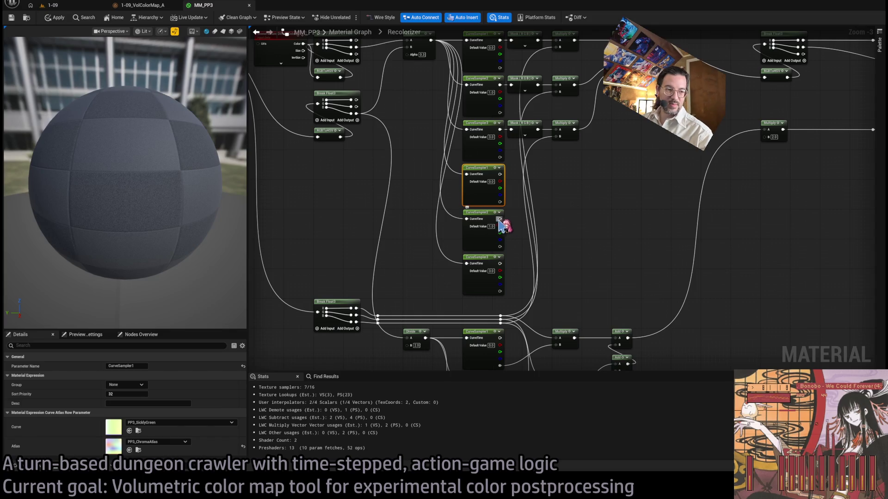
{"action": "left_click", "coordinate": [599, 219]}
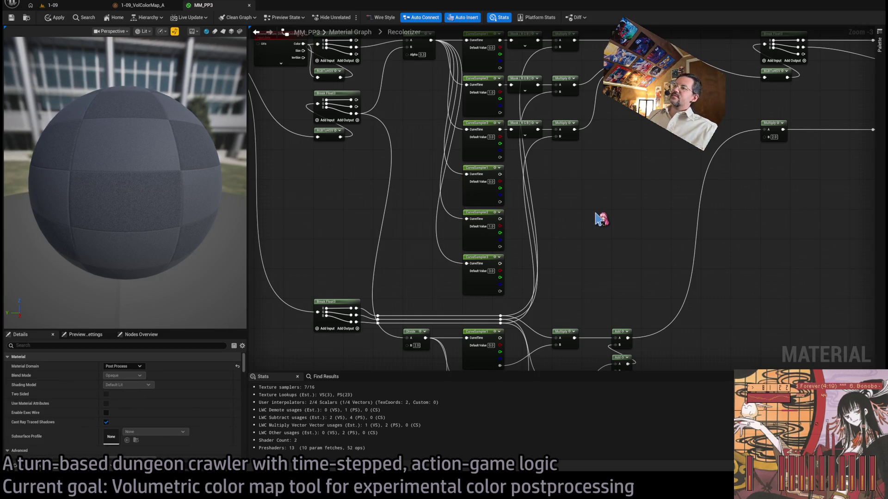
{"action": "left_click", "coordinate": [501, 193]}
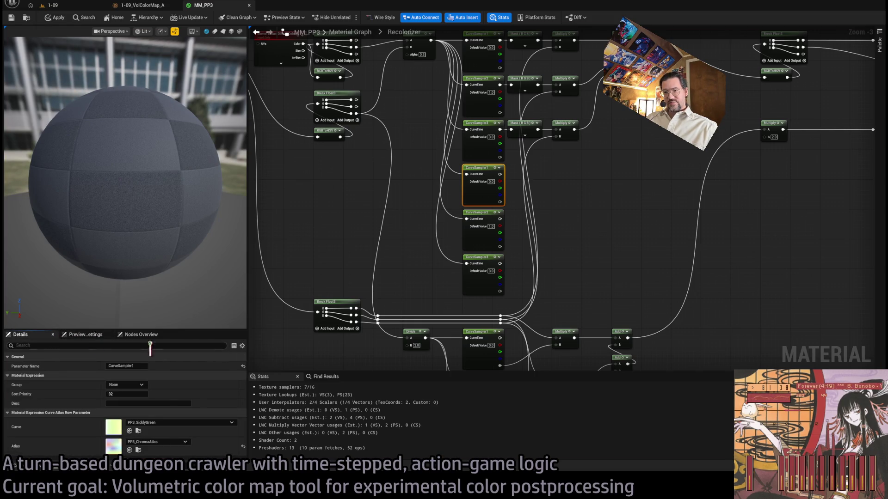
{"action": "left_click", "coordinate": [581, 187]}
{"action": "left_click", "coordinate": [480, 185]}
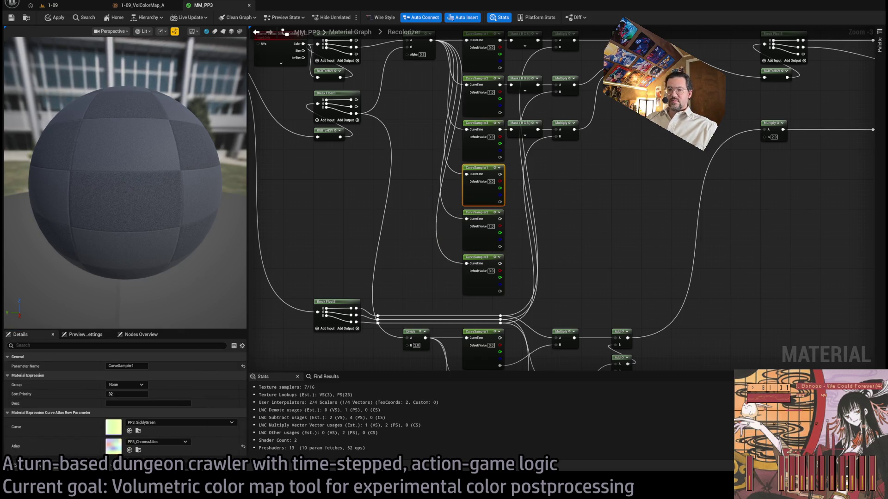
{"action": "key", "text": "alt+Tab"}
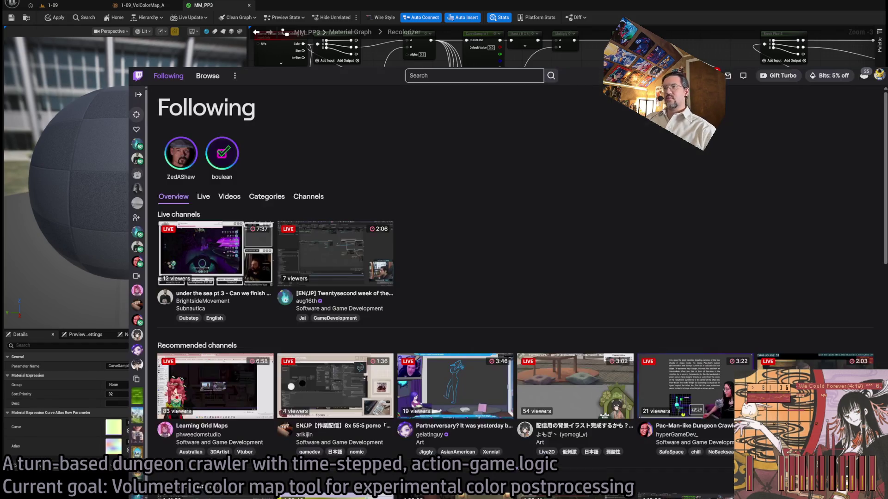
Step: Google 'parameters unreal material curve sampler' in a new tab and expand the AI Overview
{"action": "key", "text": "ctrl+t"}
{"action": "type", "text": "parameters unreal"}
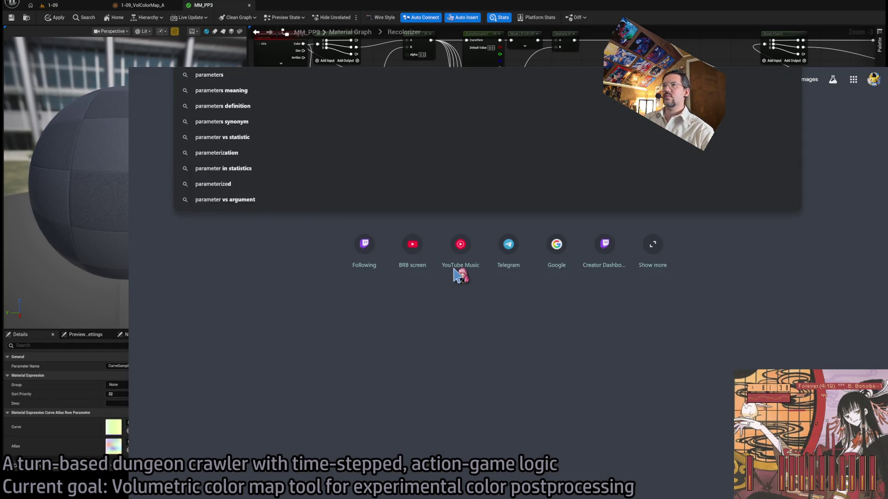
{"action": "type", "text": " material"}
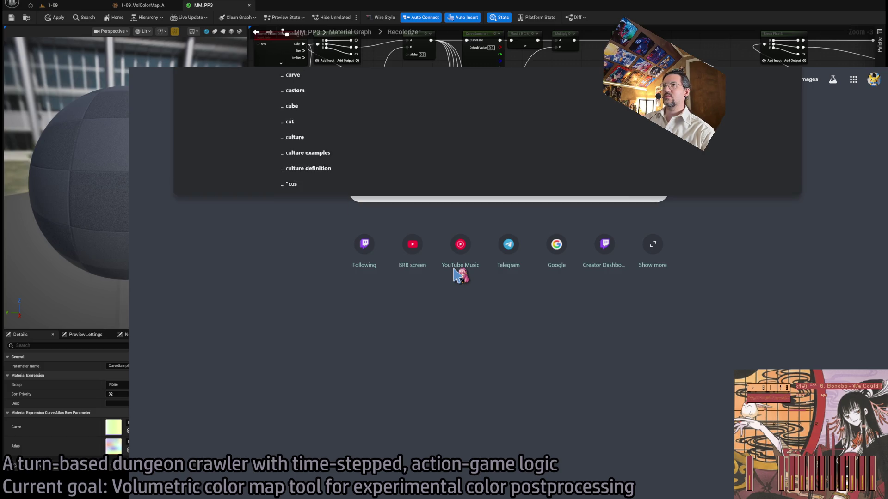
{"action": "type", "text": " curve sampler"}
{"action": "key", "text": "Return"}
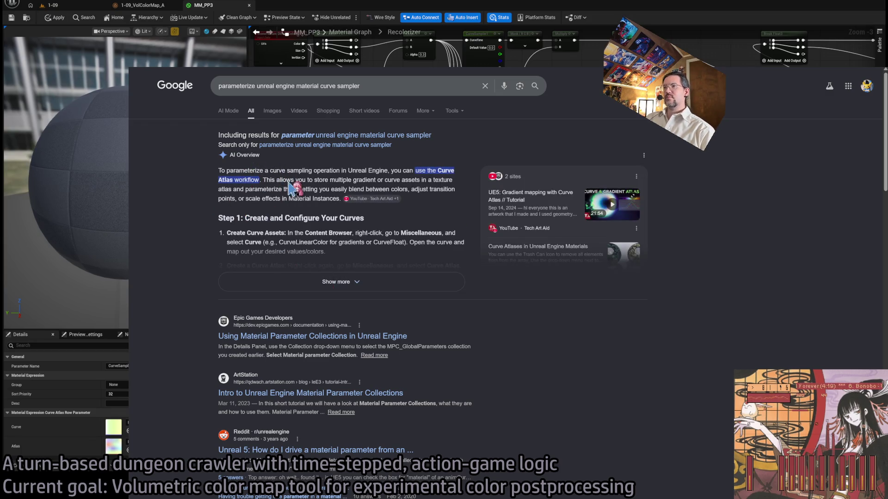
{"action": "left_click", "coordinate": [294, 282]}
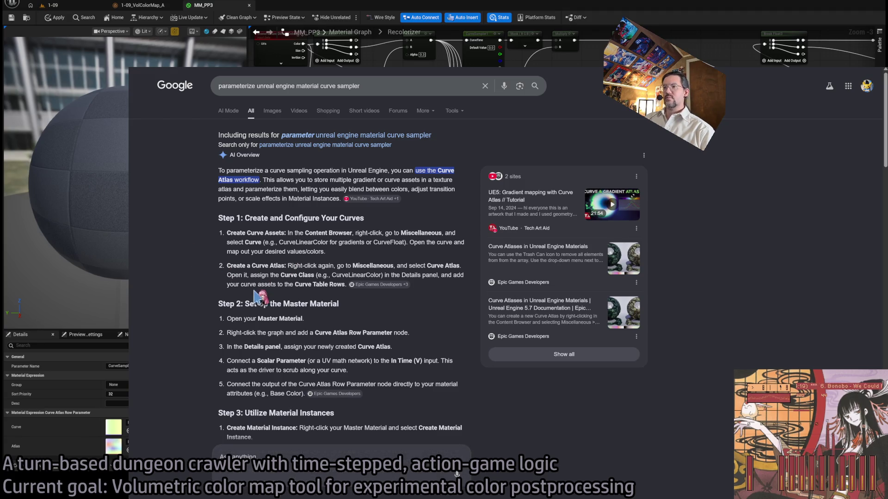
{"action": "scroll", "coordinate": [254, 292], "scroll_direction": "down", "scroll_amount": 3}
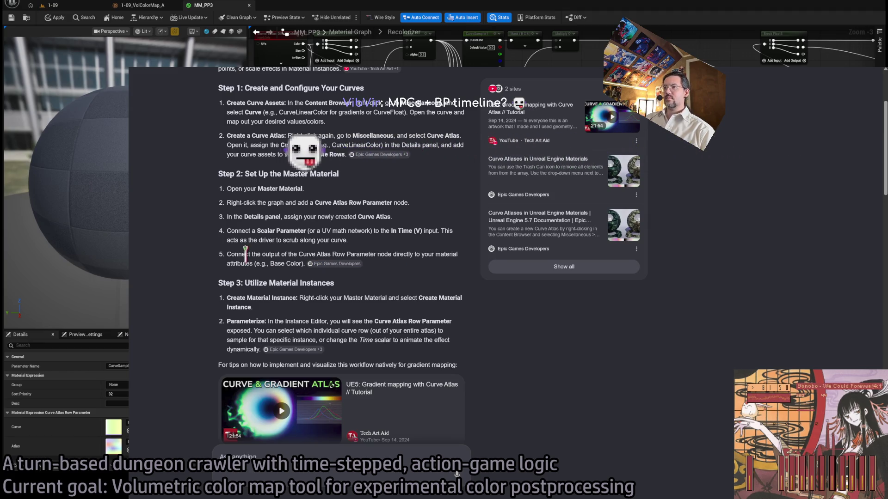
Step: Read through the AI Overview's Curve Atlas steps, highlighting step 5
{"action": "left_click_drag", "start_coordinate": [226, 255], "coordinate": [261, 261]}
{"action": "left_click", "coordinate": [421, 263]}
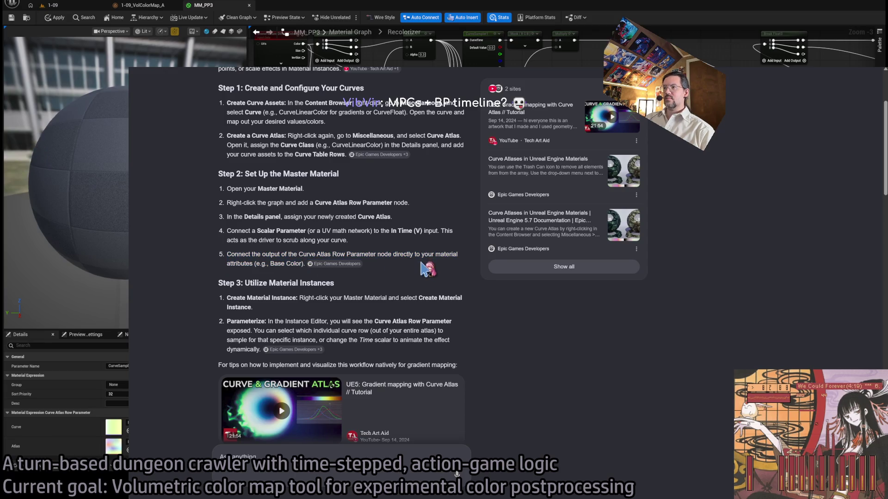
{"action": "scroll", "coordinate": [418, 277], "scroll_direction": "down", "scroll_amount": 5}
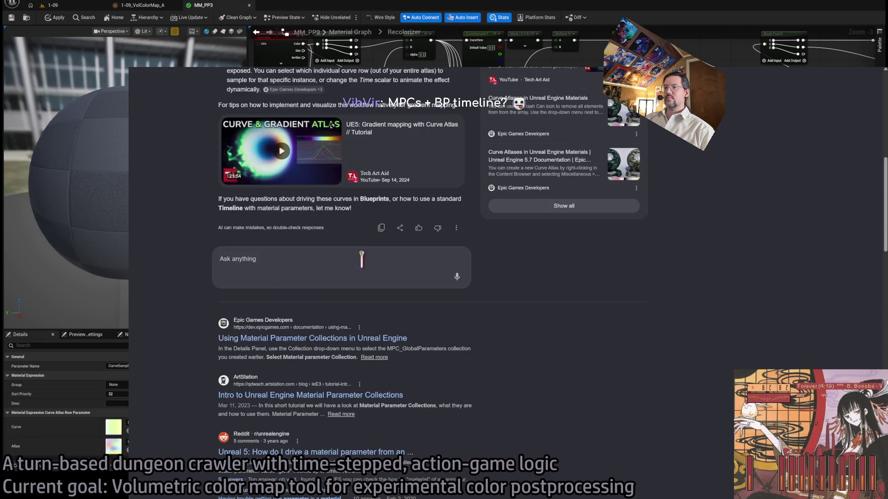
{"action": "scroll", "coordinate": [195, 287], "scroll_direction": "down", "scroll_amount": 1}
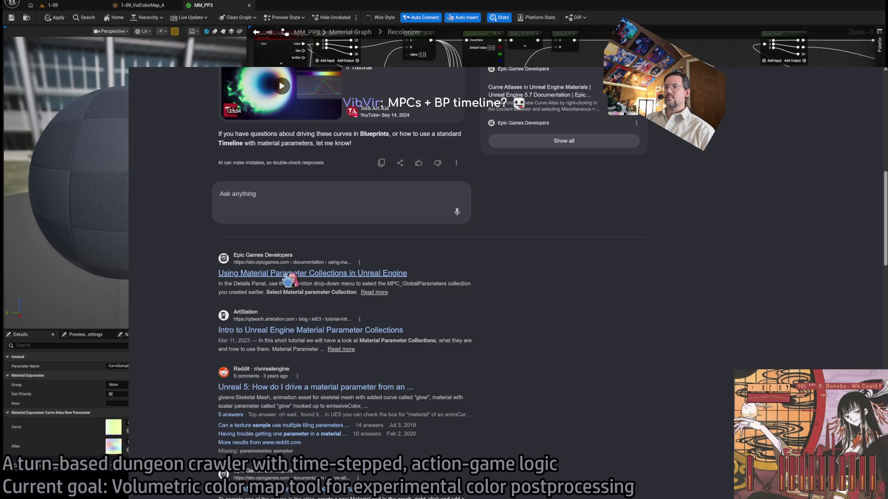
{"action": "scroll", "coordinate": [330, 333], "scroll_direction": "down", "scroll_amount": 1}
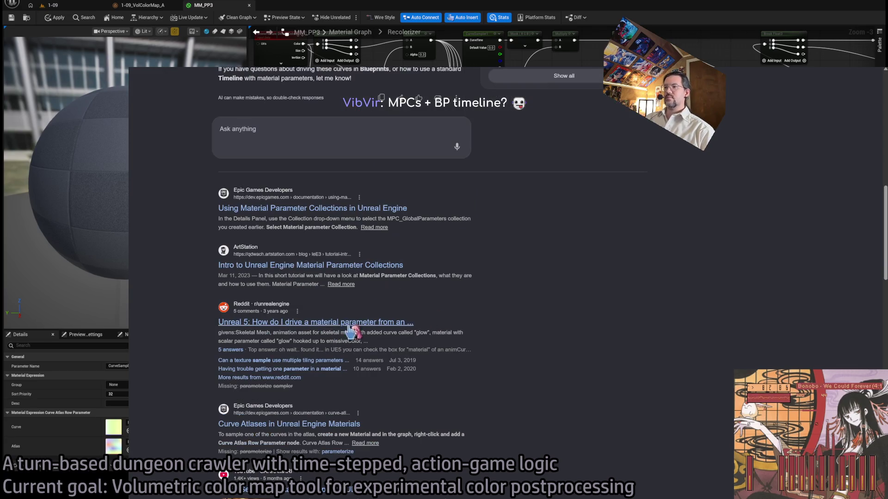
{"action": "scroll", "coordinate": [329, 324], "scroll_direction": "up", "scroll_amount": 1}
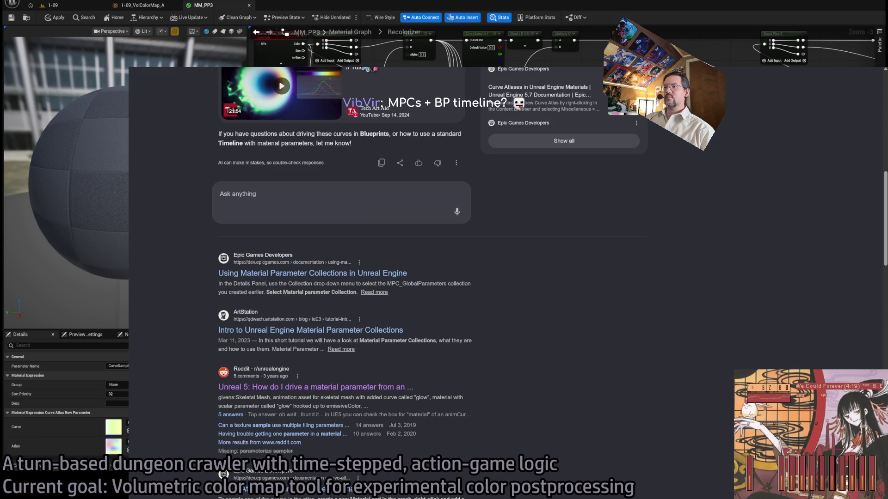
Step: Check the Reddit post on driving material parameters, then go back to the results and return to Unreal
{"action": "left_click", "coordinate": [311, 387]}
{"action": "key", "text": "alt+Left"}
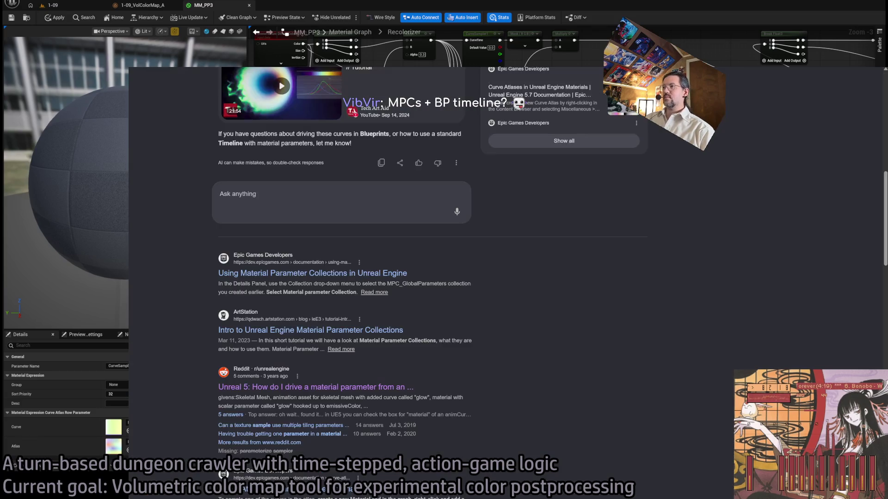
{"action": "scroll", "coordinate": [372, 263], "scroll_direction": "down", "scroll_amount": 2}
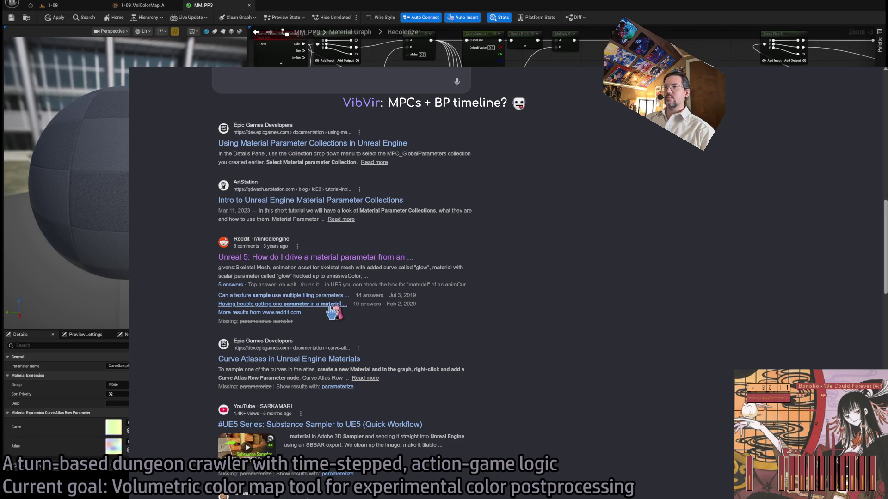
{"action": "scroll", "coordinate": [332, 312], "scroll_direction": "up", "scroll_amount": 10}
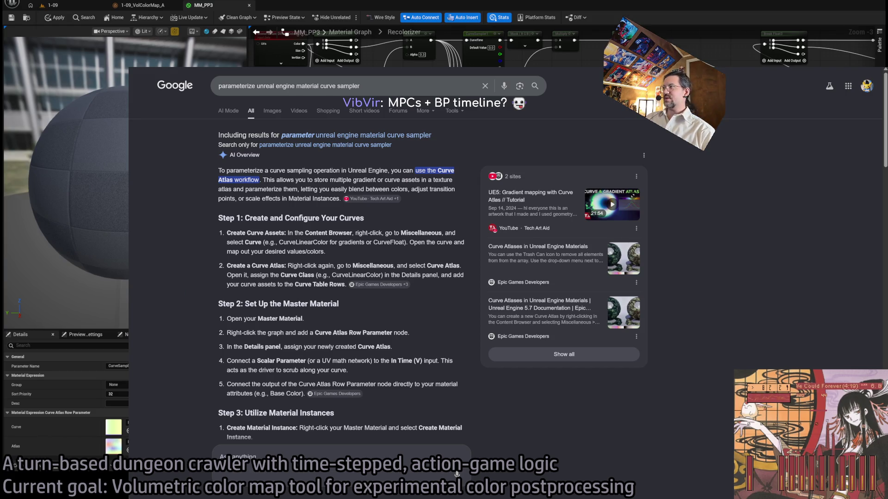
{"action": "key", "text": "alt+Tab"}
{"action": "scroll", "coordinate": [513, 185], "scroll_direction": "up", "scroll_amount": 10}
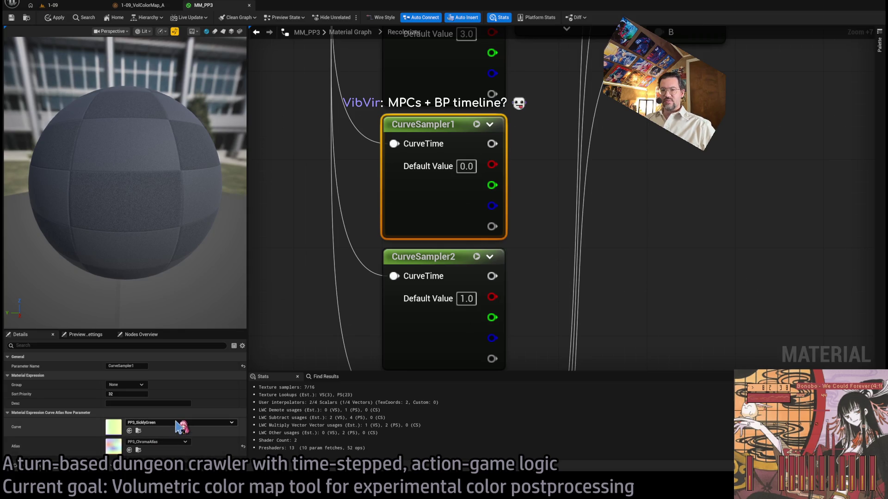
Step: Pan the MM_PP3 graph and inspect the upper CurveSampler1–3 nodes' curve atlas parameters
{"action": "left_click_drag", "start_coordinate": [505, 186], "coordinate": [503, 343]}
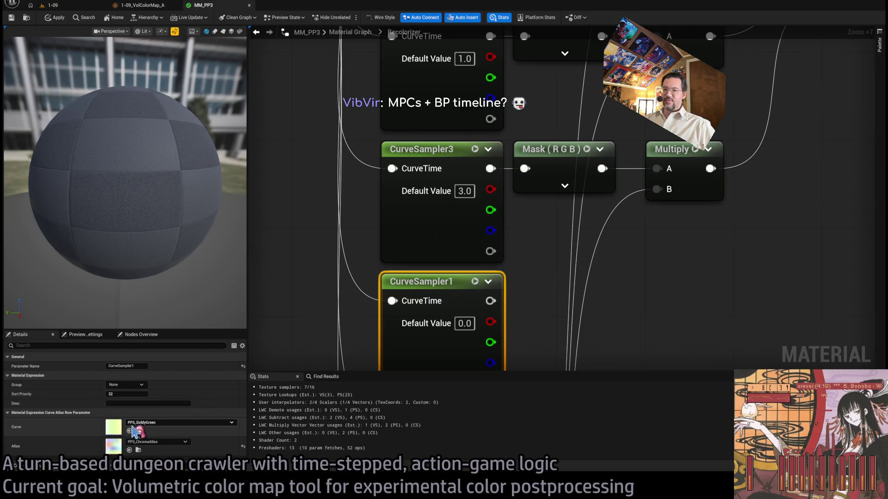
{"action": "left_click", "coordinate": [435, 236]}
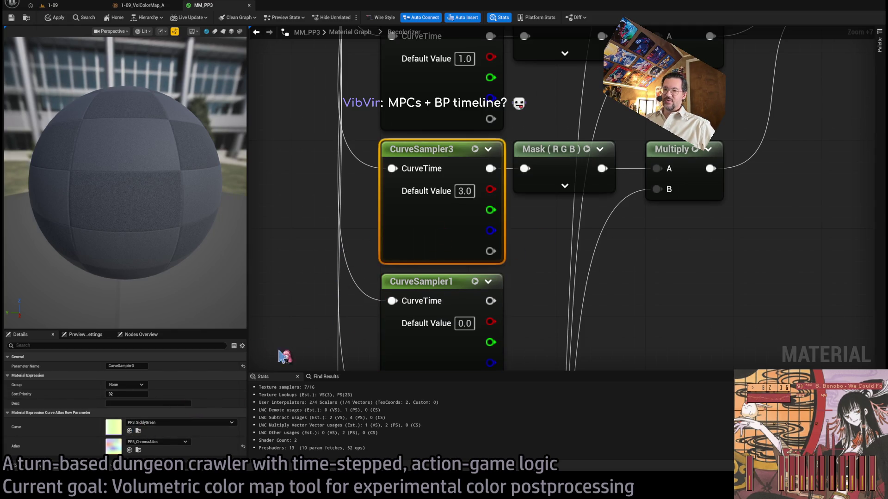
{"action": "left_click", "coordinate": [433, 79]}
{"action": "left_click_drag", "start_coordinate": [367, 293], "coordinate": [368, 462]}
{"action": "left_click", "coordinate": [415, 145]}
{"action": "scroll", "coordinate": [423, 150], "scroll_direction": "down", "scroll_amount": 5}
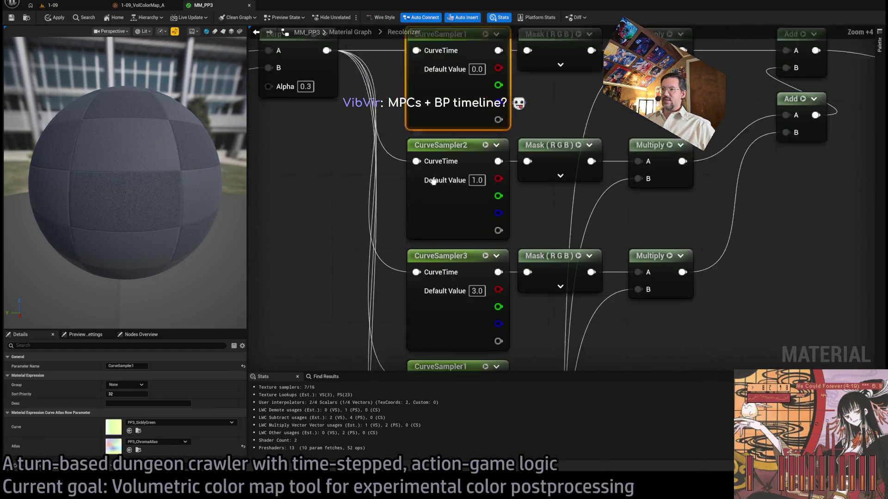
{"action": "scroll", "coordinate": [440, 166], "scroll_direction": "down", "scroll_amount": 3}
{"action": "left_click", "coordinate": [455, 144]}
{"action": "left_click", "coordinate": [456, 201]}
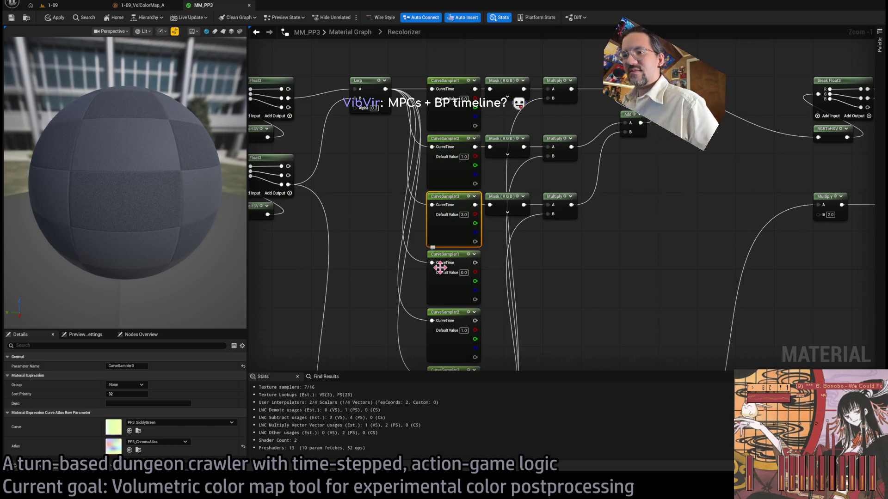
{"action": "left_click", "coordinate": [448, 121]}
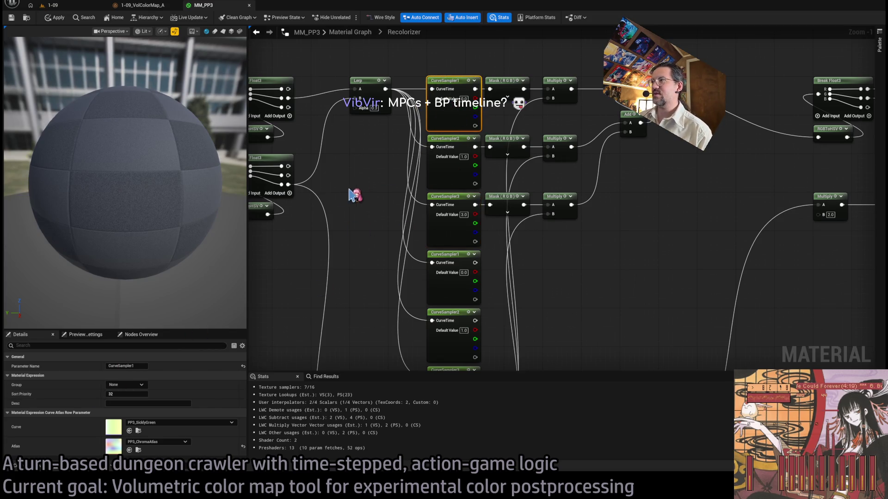
{"action": "left_click", "coordinate": [342, 202]}
{"action": "left_click", "coordinate": [438, 185]}
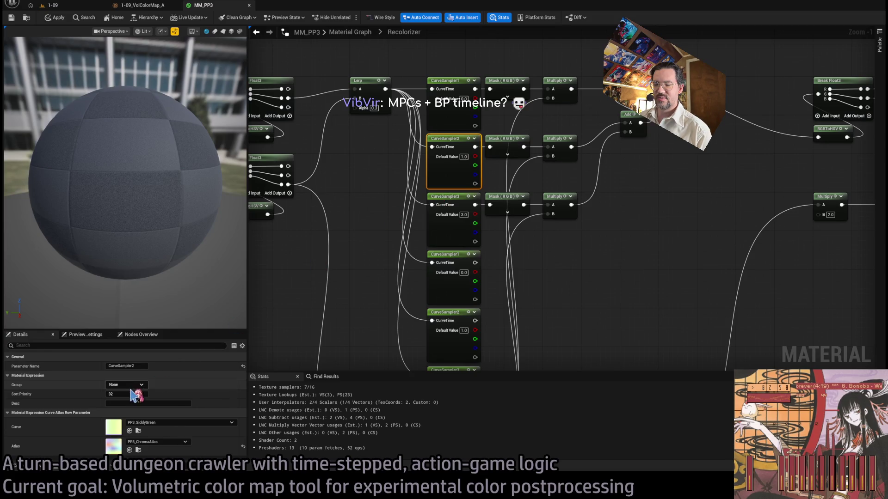
{"action": "left_click", "coordinate": [440, 238]}
Step: Rename the lower duplicate samplers to CurveSampler4, CurveSampler5 and CurveSampler6, then return to the 1-09 level
{"action": "left_click", "coordinate": [448, 299]}
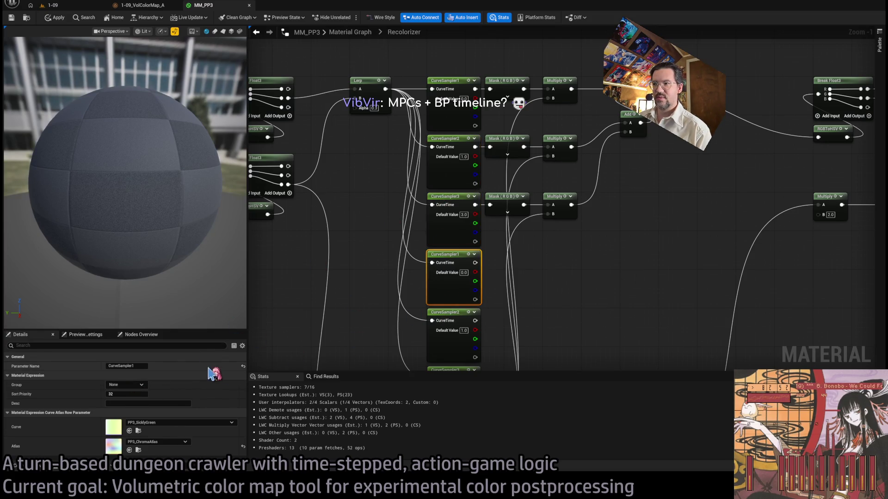
{"action": "left_click", "coordinate": [144, 365]}
{"action": "key", "text": "Right"}
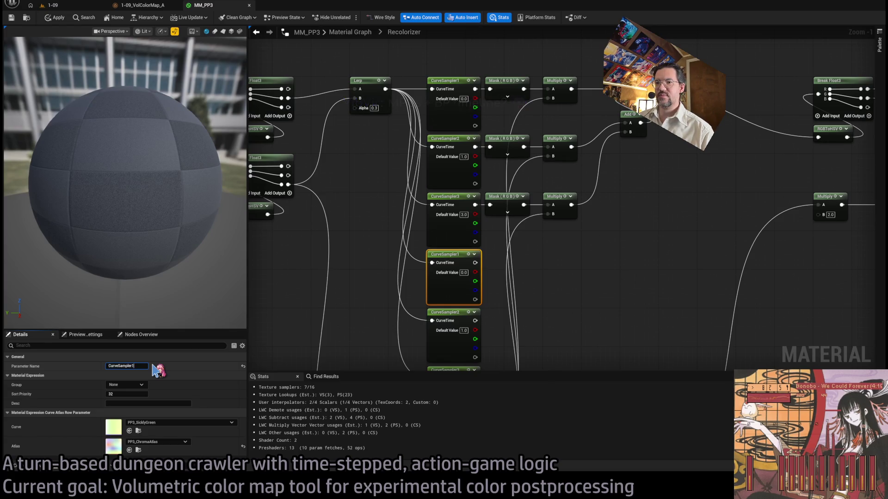
{"action": "key", "text": "Return"}
{"action": "left_click", "coordinate": [419, 245]}
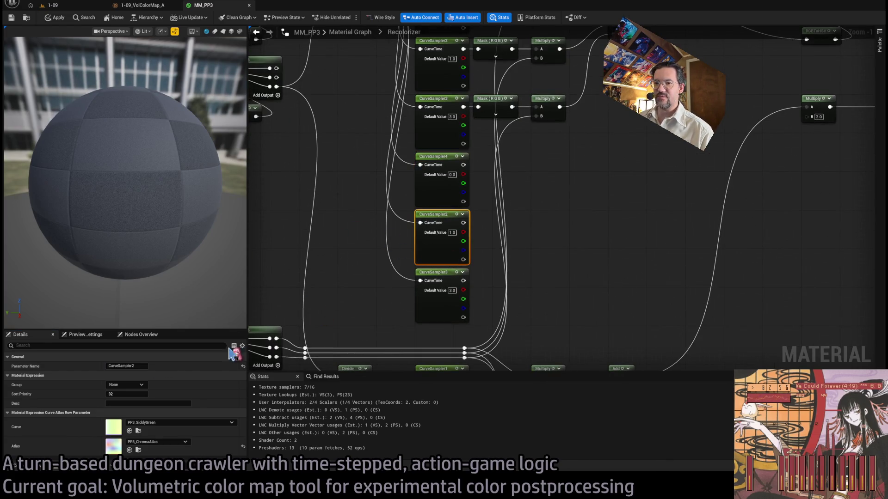
{"action": "left_click", "coordinate": [138, 365]}
{"action": "type", "text": "5"}
{"action": "key", "text": "Return"}
{"action": "left_click", "coordinate": [465, 303]}
{"action": "left_click", "coordinate": [138, 365]}
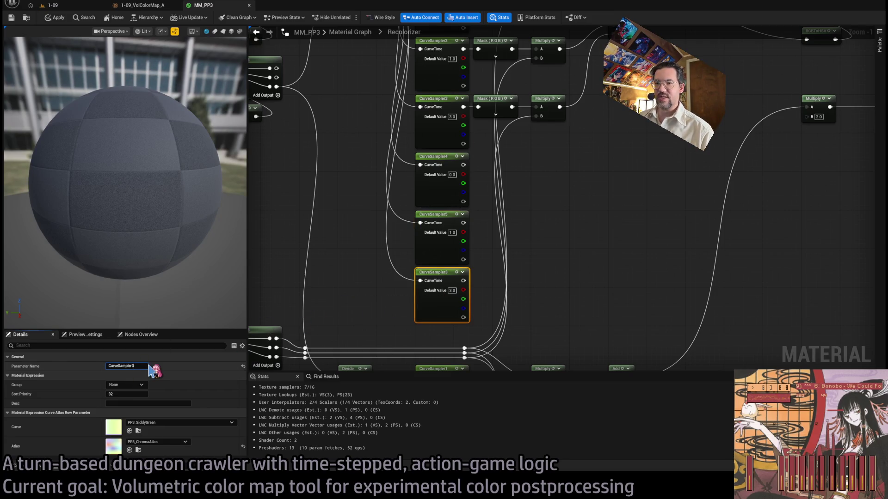
{"action": "key", "text": "Return"}
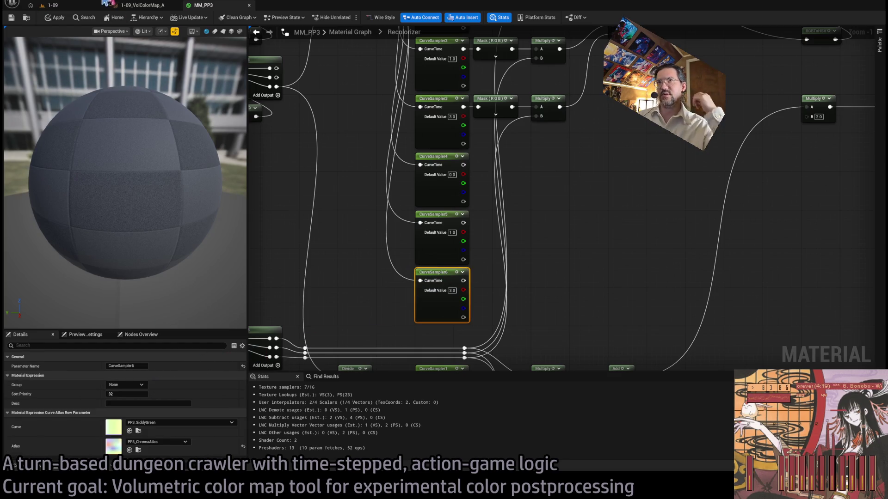
{"action": "left_click", "coordinate": [52, 5]}
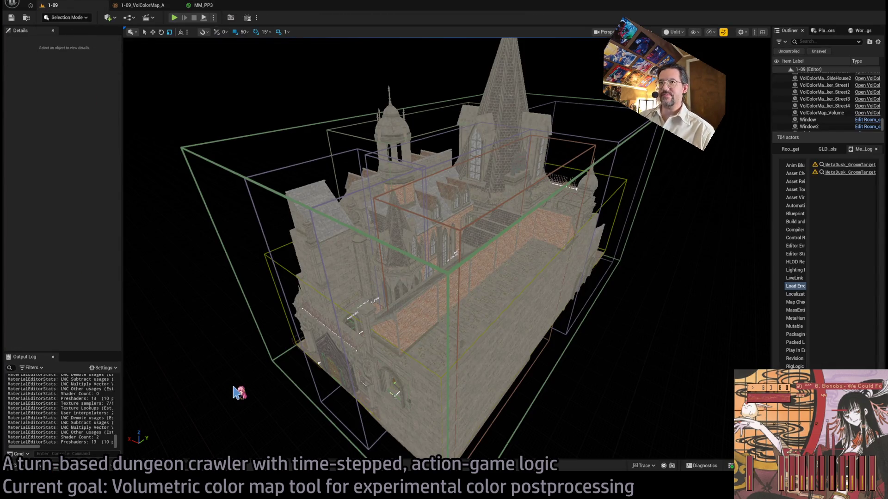
Step: Find 'player' with Ctrl+P quick search and open the Player_GUI blueprint
{"action": "key", "text": "ctrl+p"}
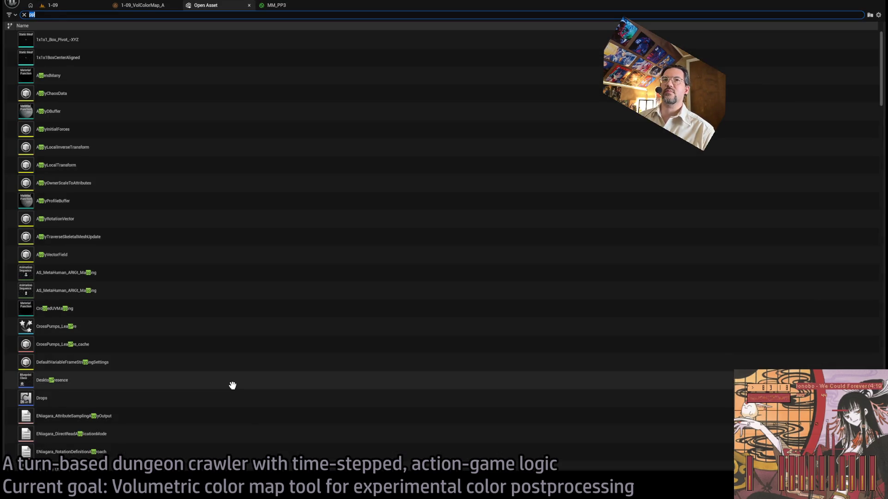
{"action": "key", "text": "BackSpace"}
{"action": "type", "text": "yer"}
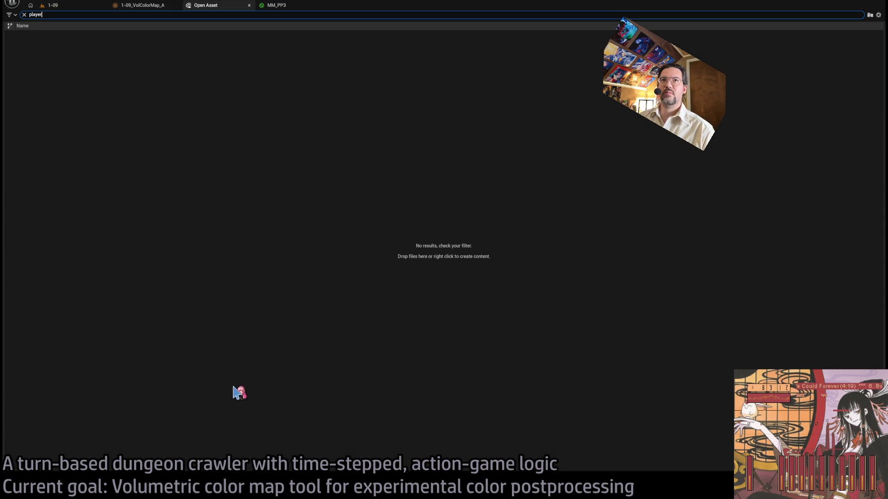
{"action": "left_click", "coordinate": [103, 57]}
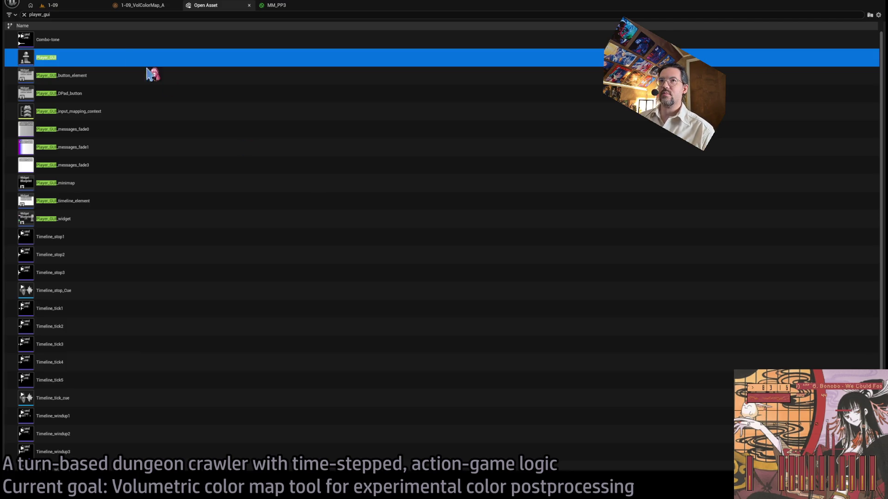
{"action": "key", "text": "Return"}
Step: Navigate the EventGraph and open the collapsed Create_MM_PP_DMI graph to view its MM PP DMI output
{"action": "scroll", "coordinate": [361, 223], "scroll_direction": "down", "scroll_amount": 8}
{"action": "scroll", "coordinate": [361, 223], "scroll_direction": "up", "scroll_amount": 5}
{"action": "scroll", "coordinate": [360, 223], "scroll_direction": "down", "scroll_amount": 3}
{"action": "left_click_drag", "start_coordinate": [379, 272], "coordinate": [408, 204]}
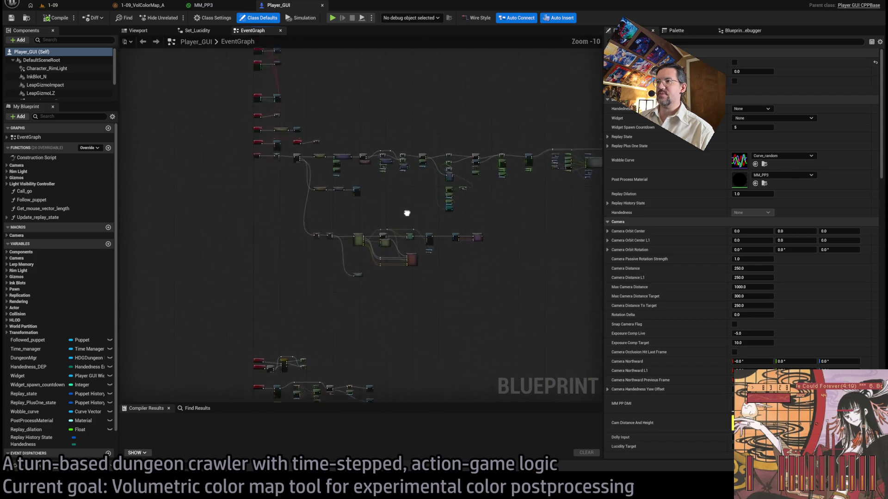
{"action": "scroll", "coordinate": [407, 220], "scroll_direction": "up", "scroll_amount": 4}
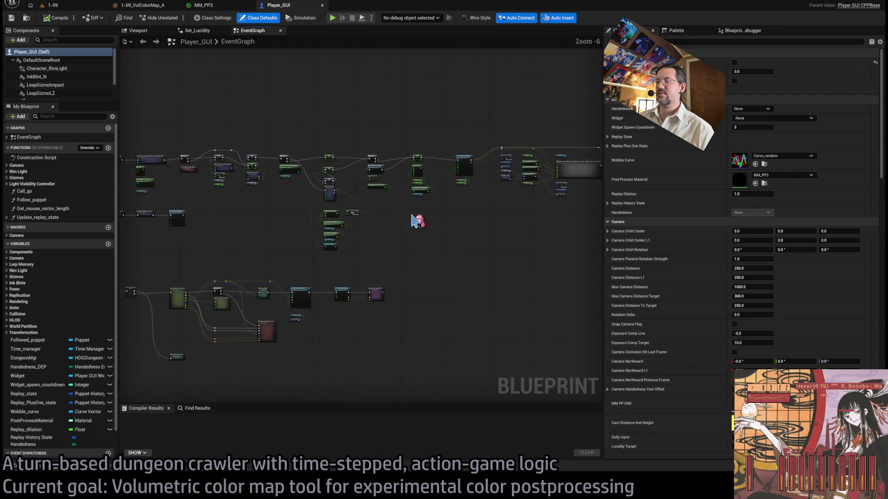
{"action": "scroll", "coordinate": [440, 218], "scroll_direction": "down", "scroll_amount": 3}
{"action": "left_click_drag", "start_coordinate": [439, 218], "coordinate": [406, 315]}
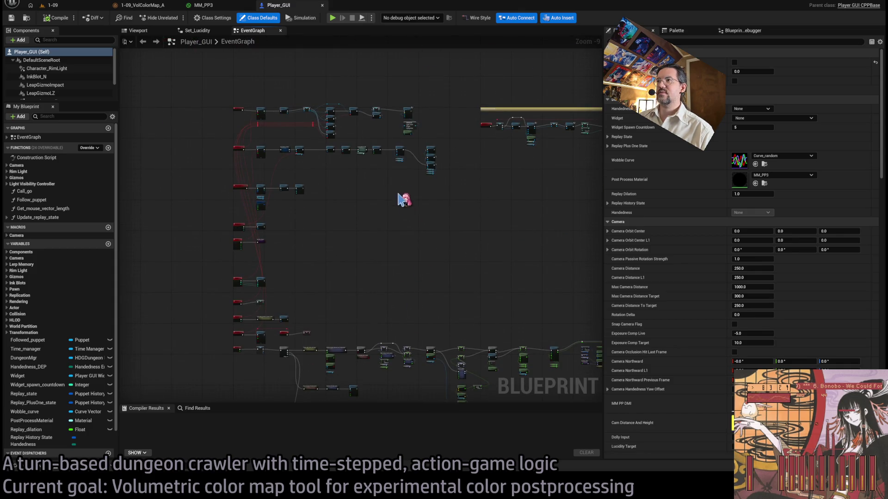
{"action": "scroll", "coordinate": [405, 204], "scroll_direction": "up", "scroll_amount": 10}
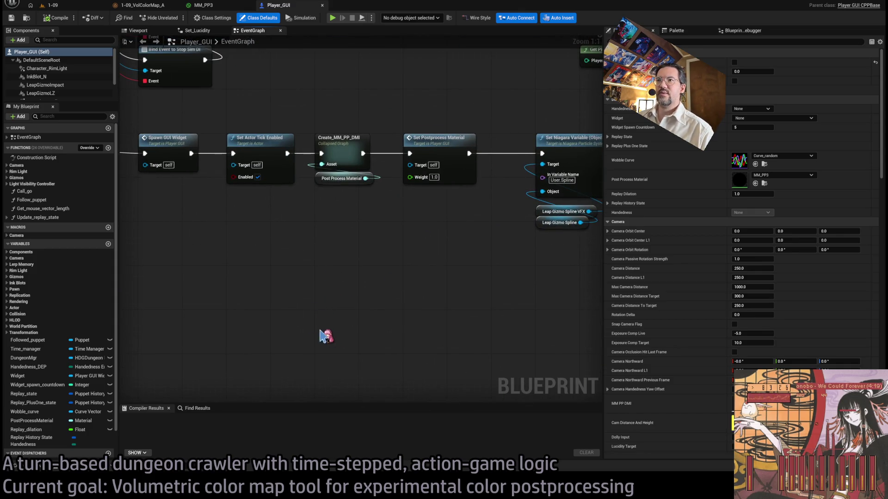
{"action": "double_click", "coordinate": [345, 139]}
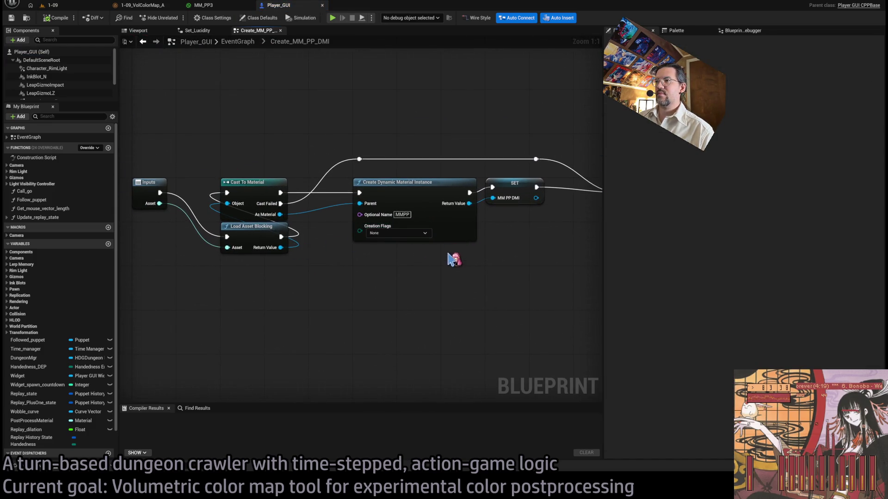
{"action": "left_click_drag", "start_coordinate": [331, 189], "coordinate": [379, 310]}
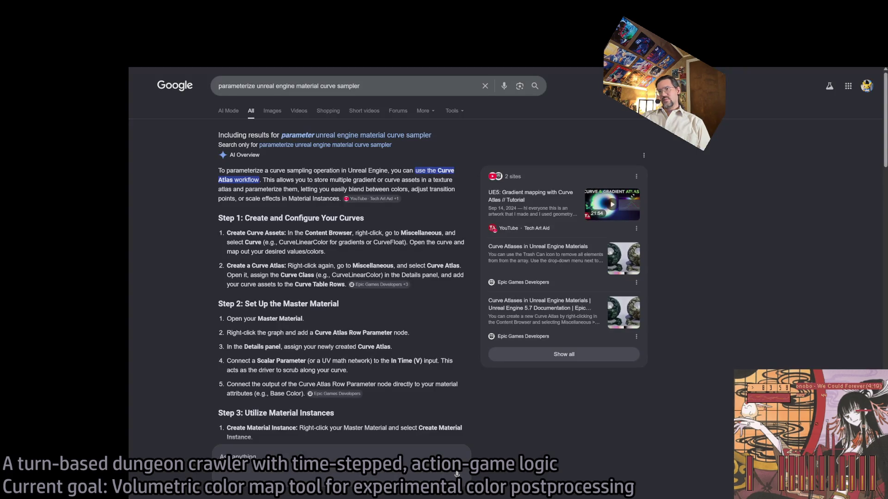
Step: Read the AI Mode answer on driving a Curve Atlas Row Parameter from a Material Instance and Blueprint
{"action": "left_click", "coordinate": [231, 112]}
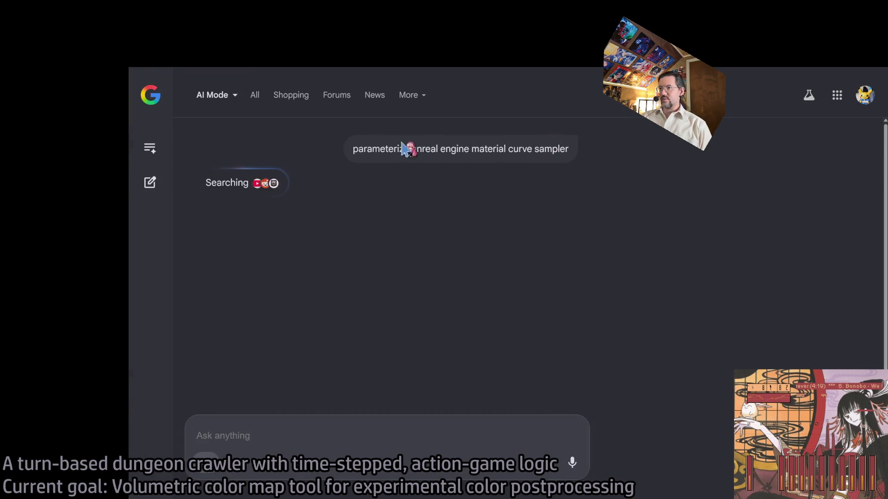
{"action": "scroll", "coordinate": [315, 391], "scroll_direction": "down", "scroll_amount": 5}
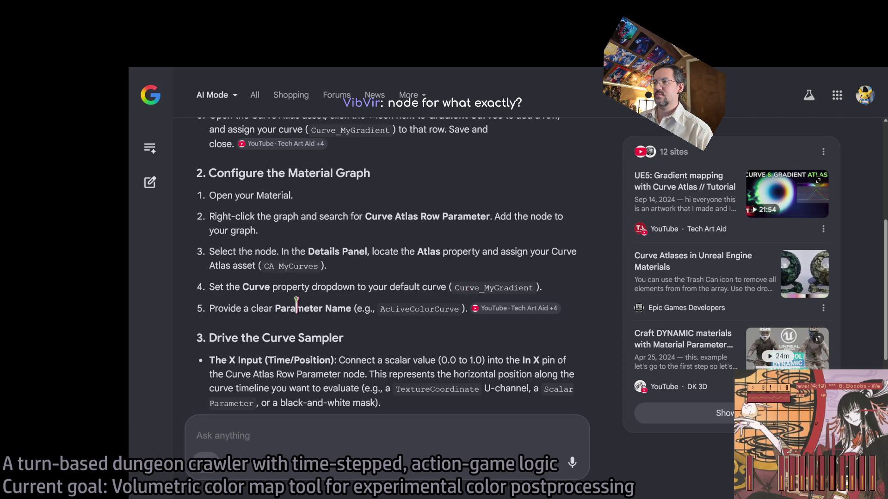
{"action": "scroll", "coordinate": [317, 332], "scroll_direction": "down", "scroll_amount": 3}
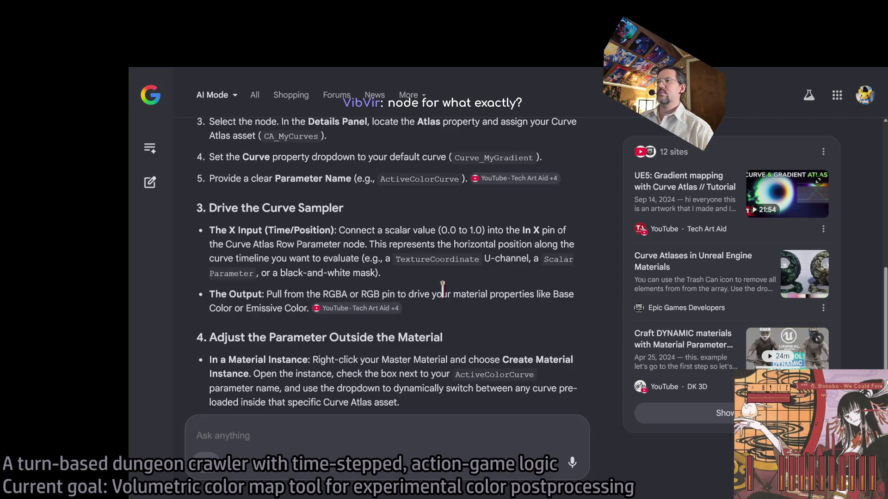
{"action": "scroll", "coordinate": [442, 290], "scroll_direction": "down", "scroll_amount": 3}
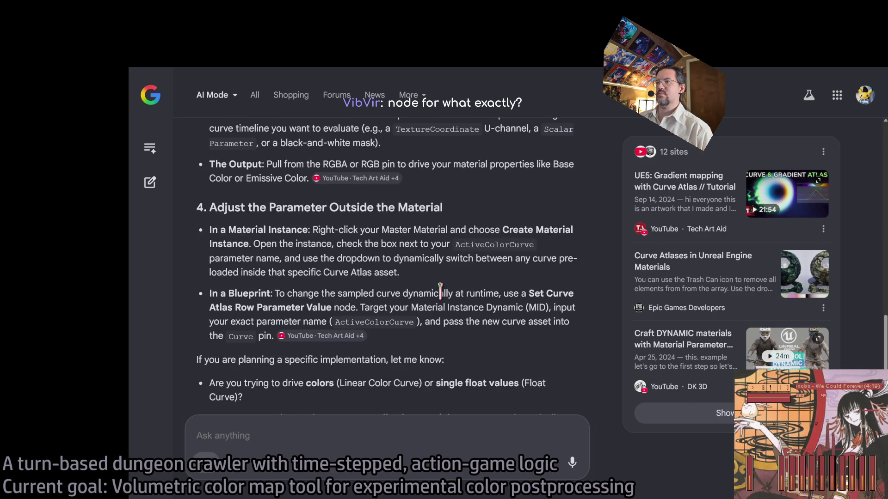
{"action": "triple_click", "coordinate": [434, 275]}
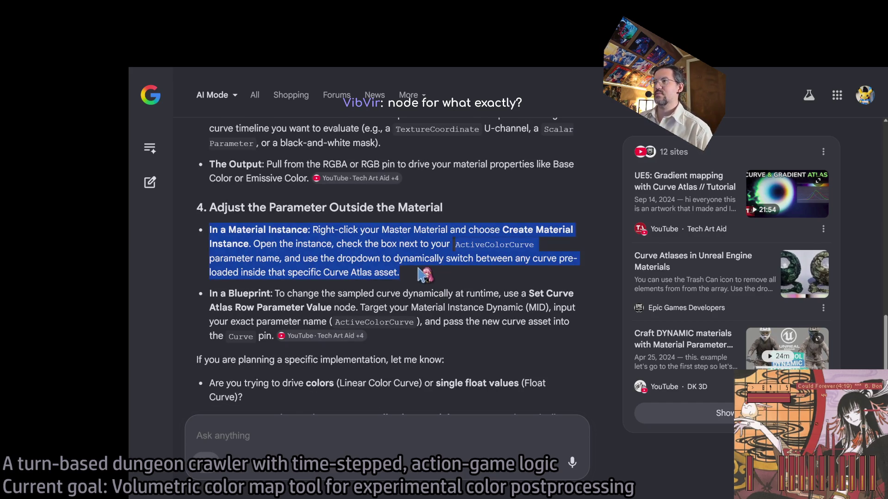
{"action": "left_click", "coordinate": [267, 230]}
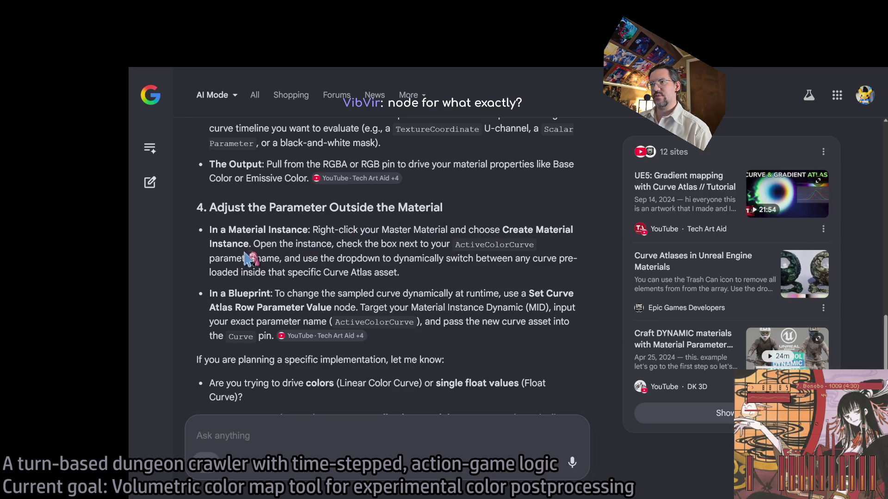
{"action": "mouse_move", "coordinate": [262, 241]}
{"action": "left_mouse_down"}
{"action": "mouse_move", "coordinate": [531, 243]}
{"action": "mouse_move", "coordinate": [448, 241]}
{"action": "left_mouse_up"}
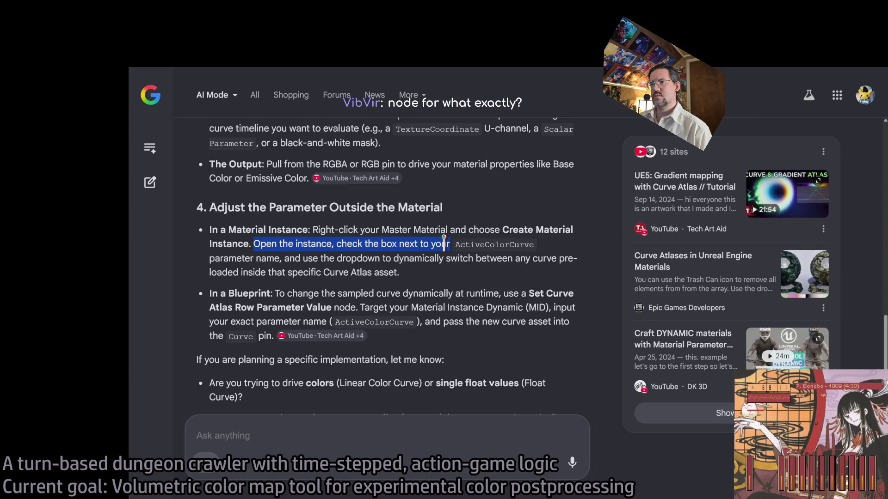
{"action": "mouse_move", "coordinate": [434, 275]}
{"action": "left_mouse_down"}
{"action": "mouse_move", "coordinate": [271, 258]}
{"action": "mouse_move", "coordinate": [286, 258]}
{"action": "left_mouse_up"}
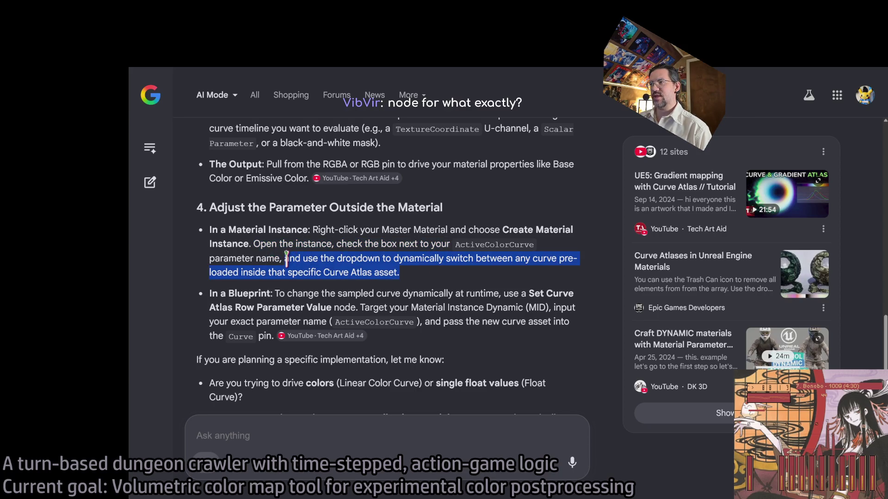
{"action": "left_click", "coordinate": [409, 278]}
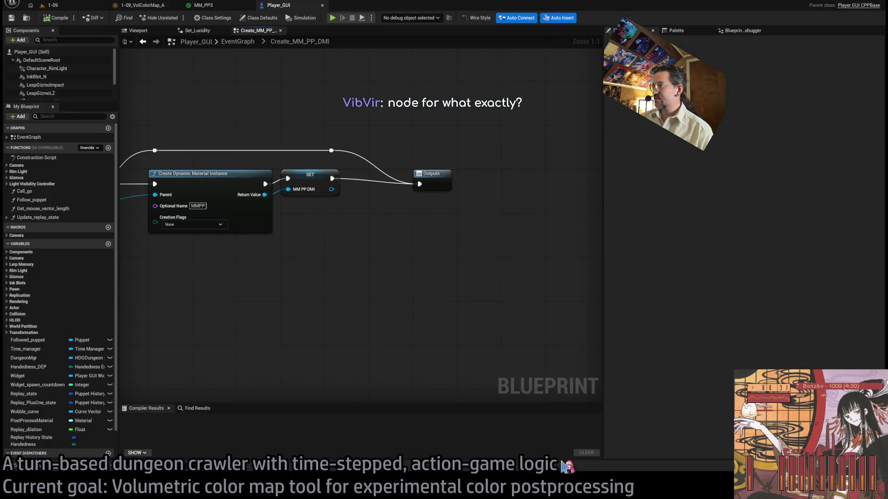
Step: Pan to the Cast To Material nodes and cancel a connection dragged from MM PP DMI
{"action": "left_click_drag", "start_coordinate": [307, 158], "coordinate": [366, 134]}
{"action": "left_click_drag", "start_coordinate": [331, 182], "coordinate": [423, 182]}
{"action": "mouse_move", "coordinate": [478, 189]}
{"action": "left_mouse_down"}
{"action": "mouse_move", "coordinate": [495, 245]}
{"action": "mouse_move", "coordinate": [517, 270]}
{"action": "mouse_move", "coordinate": [512, 264]}
{"action": "left_mouse_up"}
{"action": "key", "text": "Escape"}
Step: Search the node palette for 'set curve atlas', then 'curve atlas', and clear the search
{"action": "left_click", "coordinate": [680, 31]}
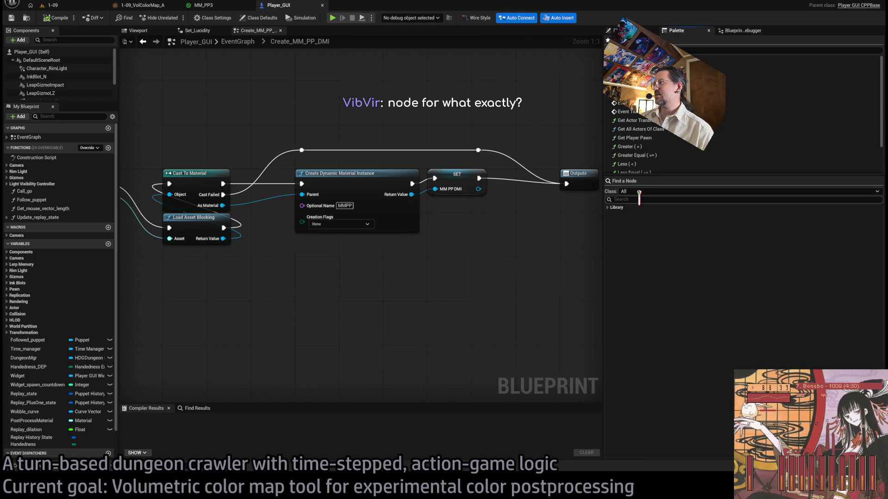
{"action": "type", "text": "set curve atlas"}
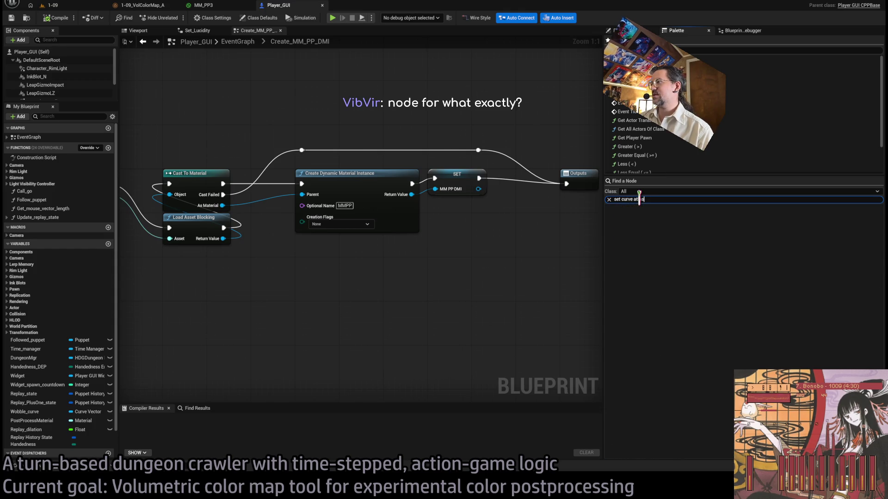
{"action": "key", "text": "ctrl+a"}
{"action": "type", "text": "curve atlas"}
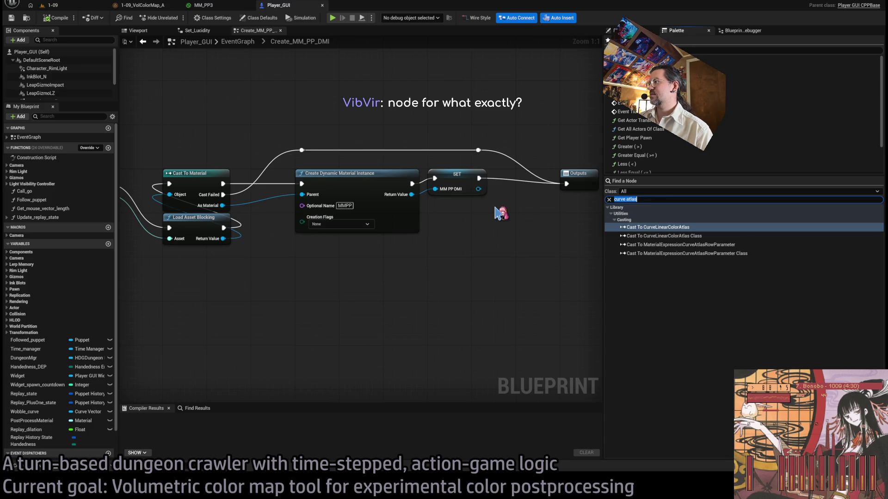
{"action": "key", "text": "BackSpace"}
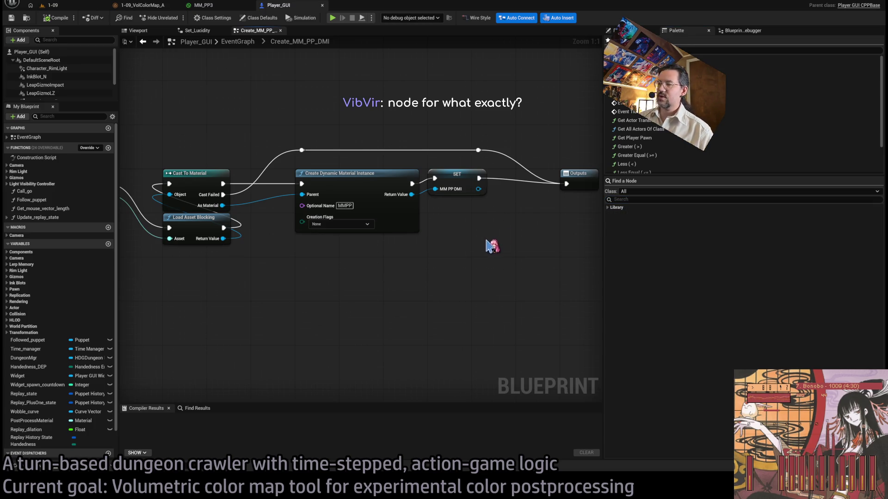
{"action": "left_click_drag", "start_coordinate": [492, 248], "coordinate": [482, 257]}
Step: Briefly open the Content Drawer, then return to Player_GUI's main EventGraph
{"action": "left_click", "coordinate": [15, 466]}
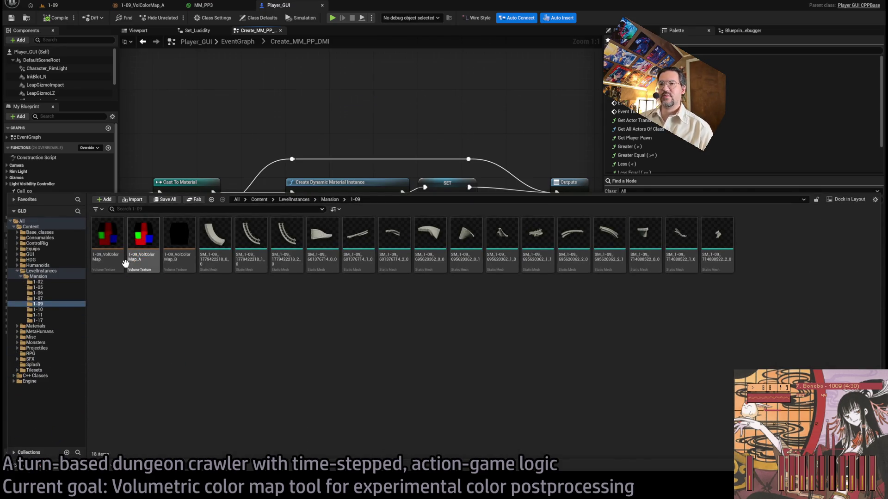
{"action": "left_click", "coordinate": [281, 138]}
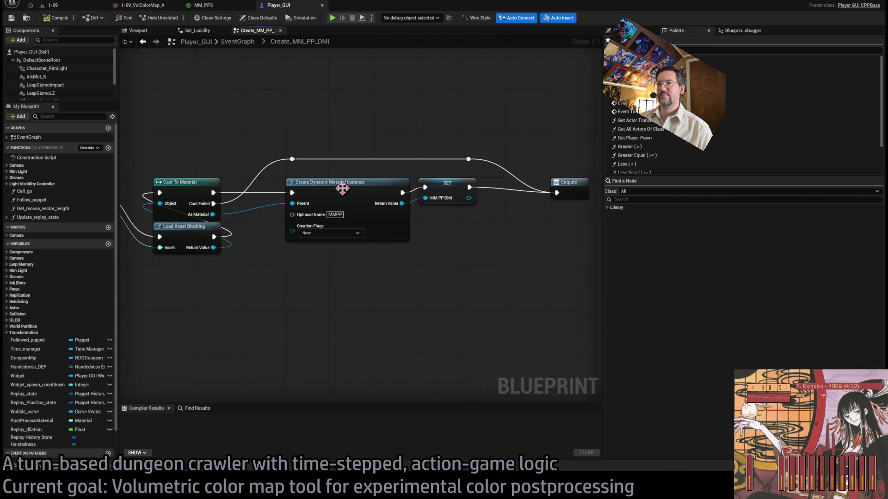
{"action": "mouse_move", "coordinate": [178, 227]}
{"action": "left_mouse_down"}
{"action": "mouse_move", "coordinate": [385, 196]}
{"action": "mouse_move", "coordinate": [319, 171]}
{"action": "left_mouse_up"}
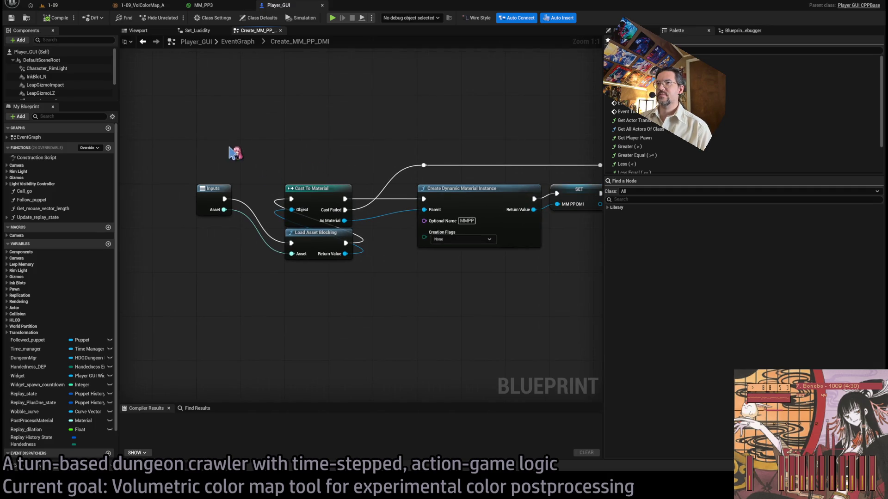
{"action": "left_click", "coordinate": [237, 41]}
{"action": "scroll", "coordinate": [333, 190], "scroll_direction": "up", "scroll_amount": 5}
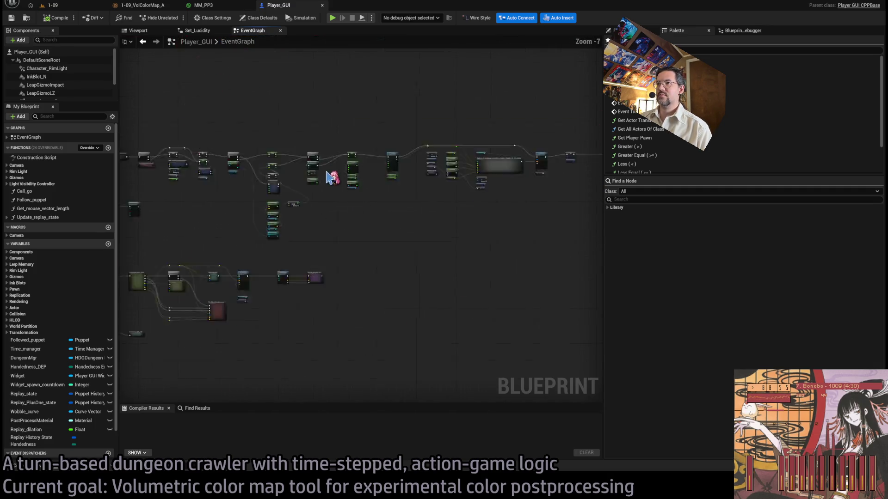
{"action": "scroll", "coordinate": [476, 213], "scroll_direction": "down", "scroll_amount": 11}
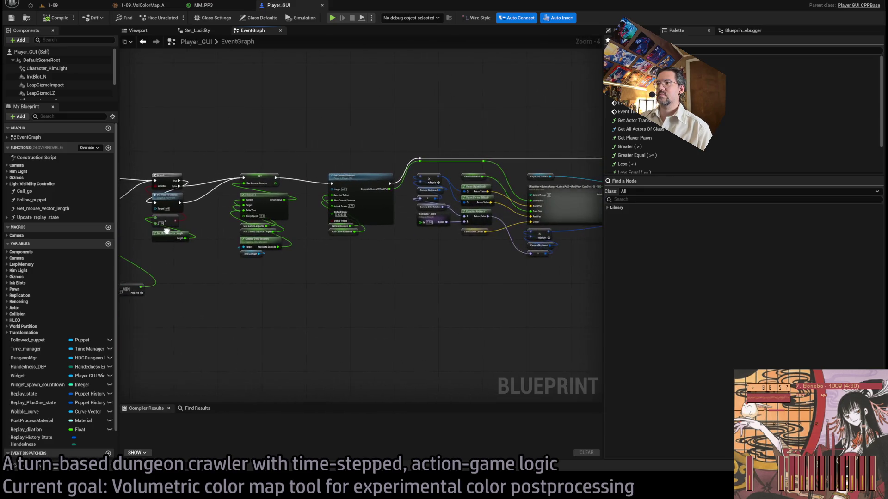
{"action": "scroll", "coordinate": [395, 204], "scroll_direction": "up", "scroll_amount": 12}
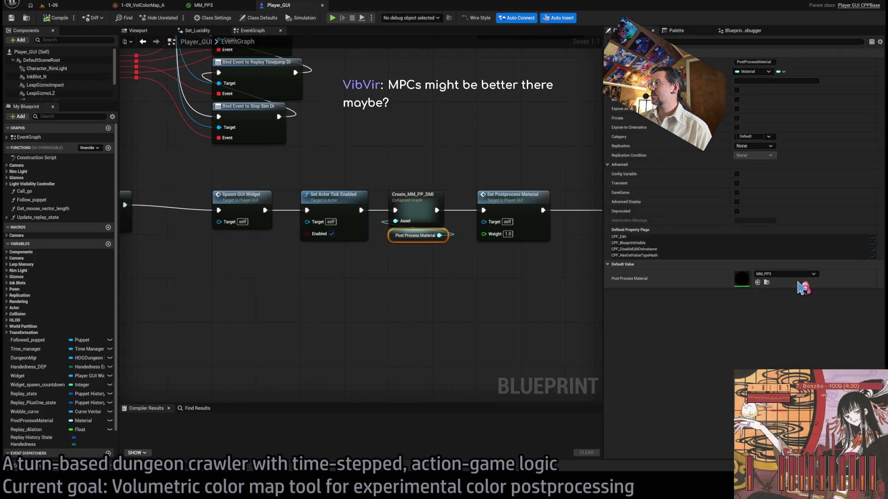
Step: Open the MM_PP3_Inst instance and enable its CurveSampler1, CurveSampler2 and CurveSampler3 overrides
{"action": "left_click", "coordinate": [805, 289]}
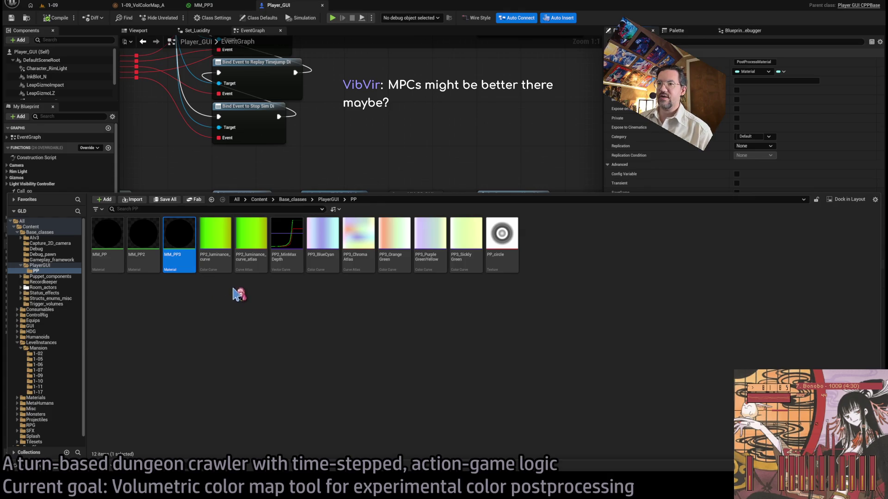
{"action": "double_click", "coordinate": [216, 233]}
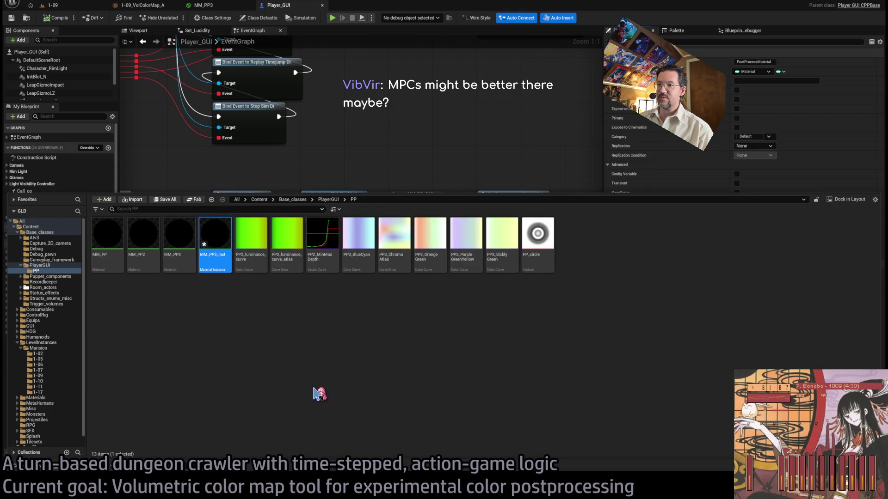
{"action": "left_click", "coordinate": [404, 77]}
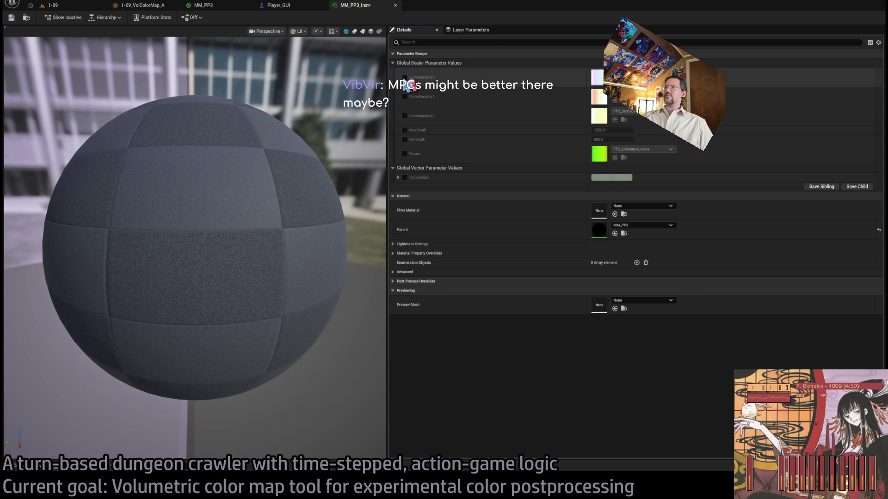
{"action": "left_click", "coordinate": [404, 96]}
{"action": "left_click", "coordinate": [405, 116]}
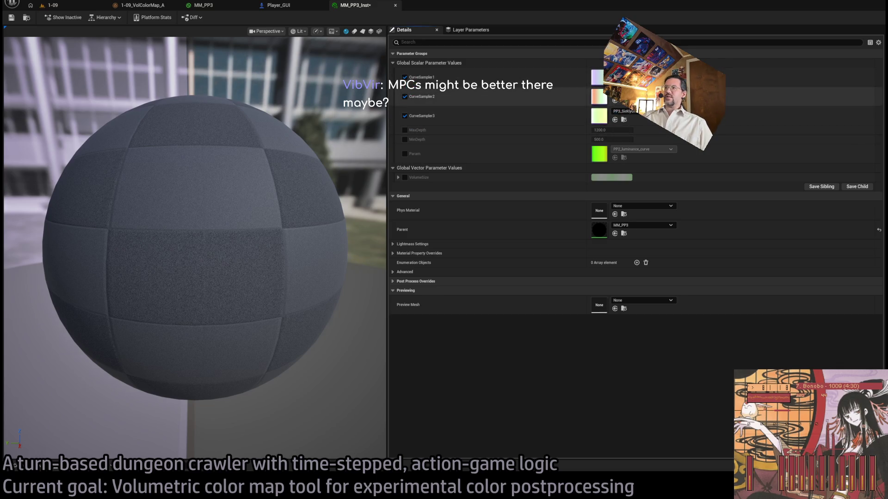
{"action": "left_click_drag", "start_coordinate": [278, 208], "coordinate": [259, 236]}
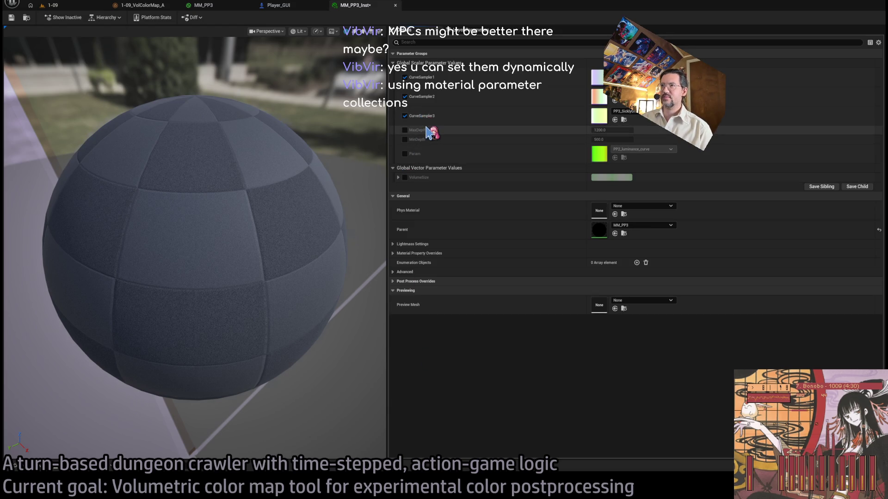
{"action": "left_click", "coordinate": [304, 7]}
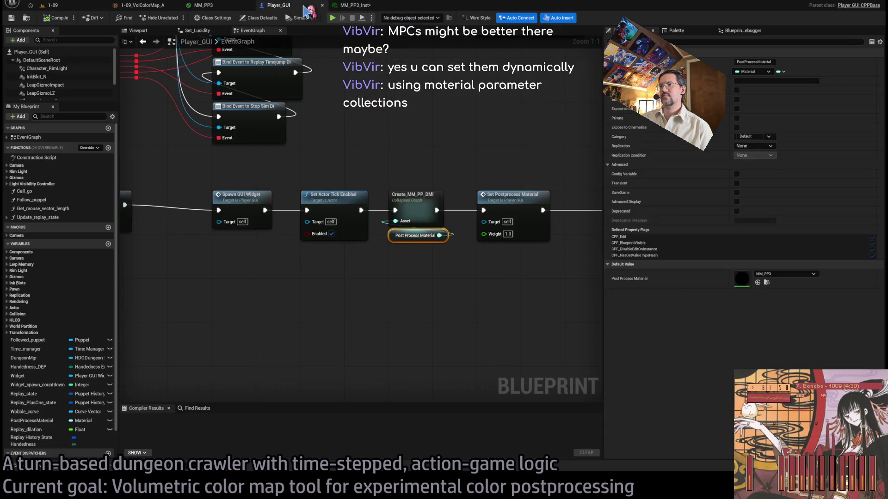
{"action": "left_click", "coordinate": [222, 11]}
{"action": "scroll", "coordinate": [353, 213], "scroll_direction": "down", "scroll_amount": 2}
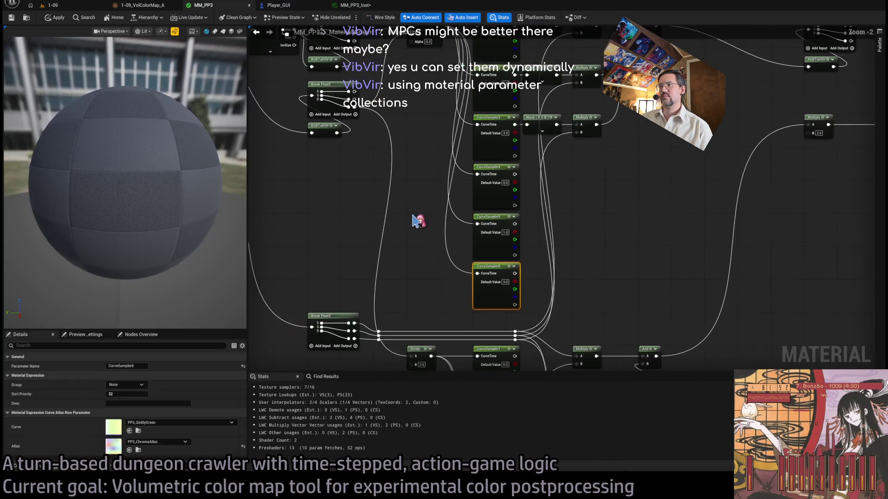
{"action": "scroll", "coordinate": [356, 189], "scroll_direction": "up", "scroll_amount": 3}
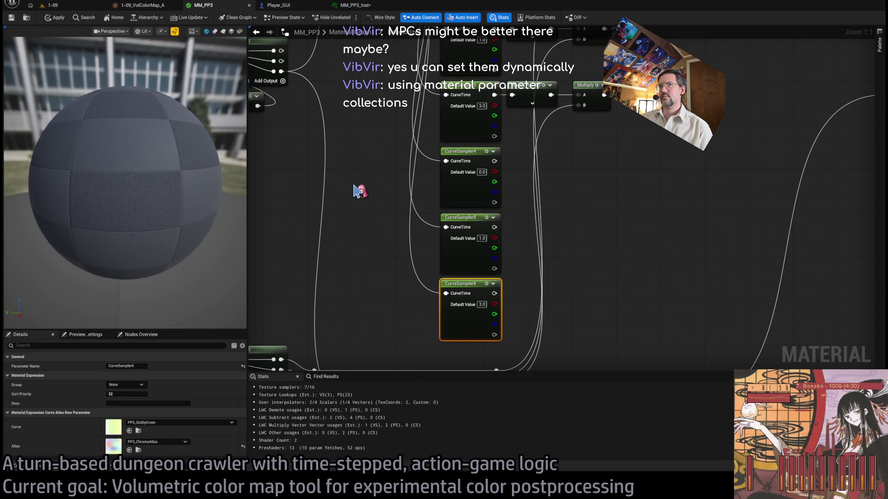
{"action": "scroll", "coordinate": [370, 204], "scroll_direction": "down", "scroll_amount": 2}
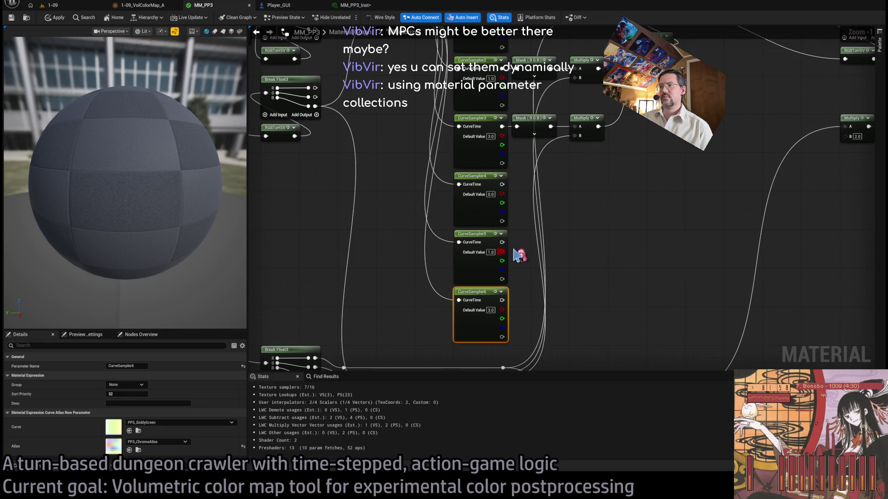
{"action": "scroll", "coordinate": [516, 252], "scroll_direction": "up", "scroll_amount": 2}
{"action": "left_click", "coordinate": [500, 253]}
{"action": "mouse_move", "coordinate": [587, 249]}
{"action": "left_mouse_down"}
{"action": "mouse_move", "coordinate": [405, 267]}
{"action": "mouse_move", "coordinate": [378, 258]}
{"action": "mouse_move", "coordinate": [532, 259]}
{"action": "left_mouse_up"}
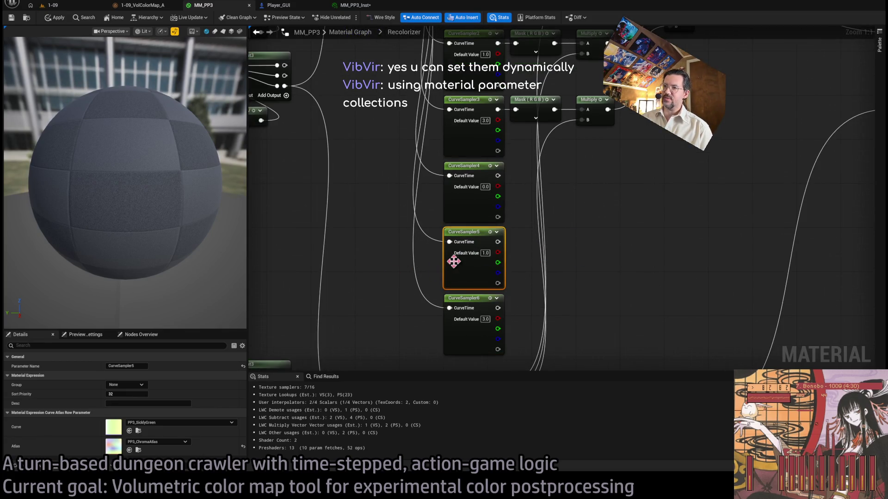
{"action": "mouse_move", "coordinate": [608, 242]}
{"action": "left_mouse_down"}
{"action": "mouse_move", "coordinate": [412, 258]}
{"action": "mouse_move", "coordinate": [369, 274]}
{"action": "mouse_move", "coordinate": [356, 261]}
{"action": "mouse_move", "coordinate": [559, 283]}
{"action": "mouse_move", "coordinate": [587, 256]}
{"action": "left_mouse_up"}
{"action": "mouse_move", "coordinate": [607, 242]}
{"action": "left_mouse_down"}
{"action": "mouse_move", "coordinate": [588, 268]}
{"action": "mouse_move", "coordinate": [571, 257]}
{"action": "left_mouse_up"}
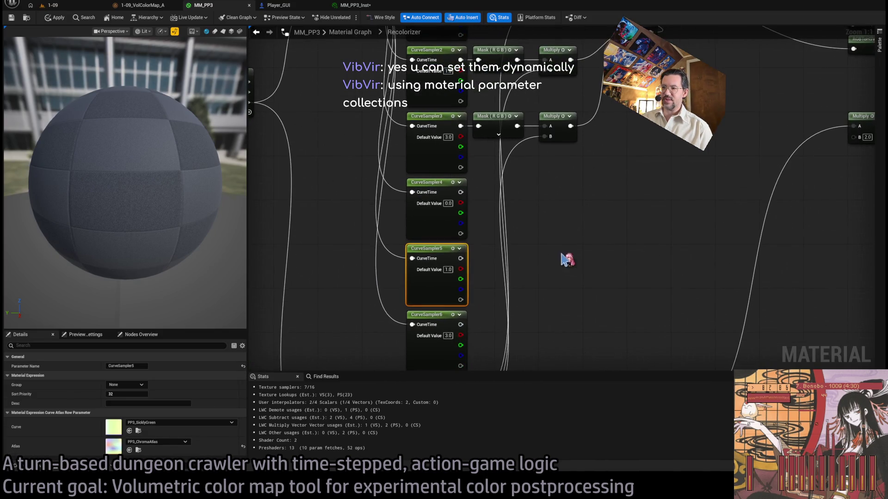
{"action": "mouse_move", "coordinate": [306, 262]}
{"action": "left_mouse_down"}
{"action": "mouse_move", "coordinate": [568, 293]}
{"action": "mouse_move", "coordinate": [351, 260]}
{"action": "mouse_move", "coordinate": [527, 282]}
{"action": "left_mouse_up"}
{"action": "left_click", "coordinate": [409, 280]}
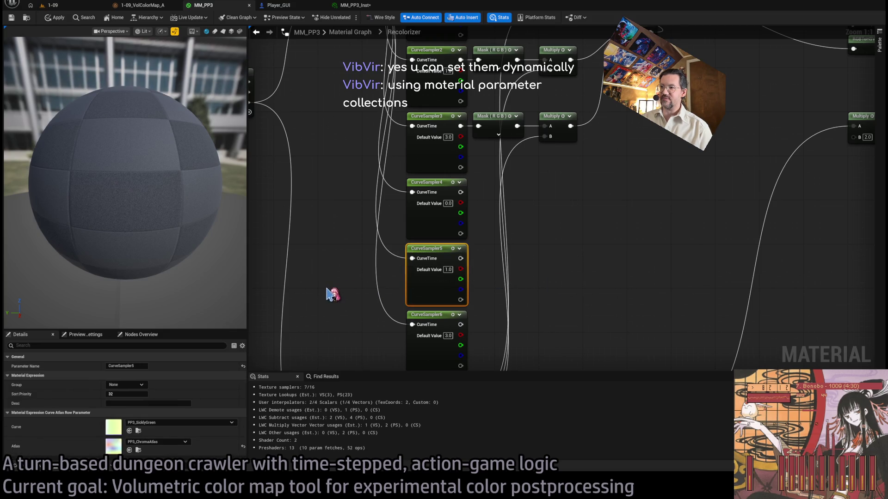
{"action": "scroll", "coordinate": [435, 259], "scroll_direction": "up", "scroll_amount": 7}
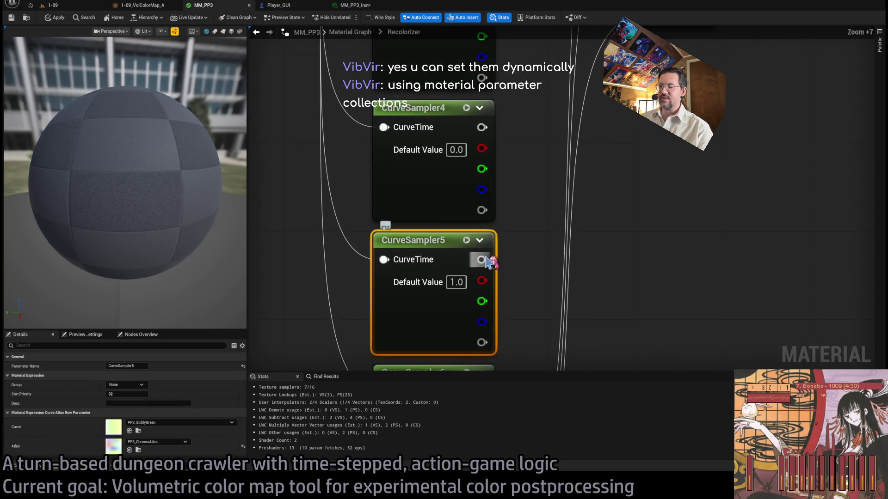
{"action": "left_click", "coordinate": [518, 225]}
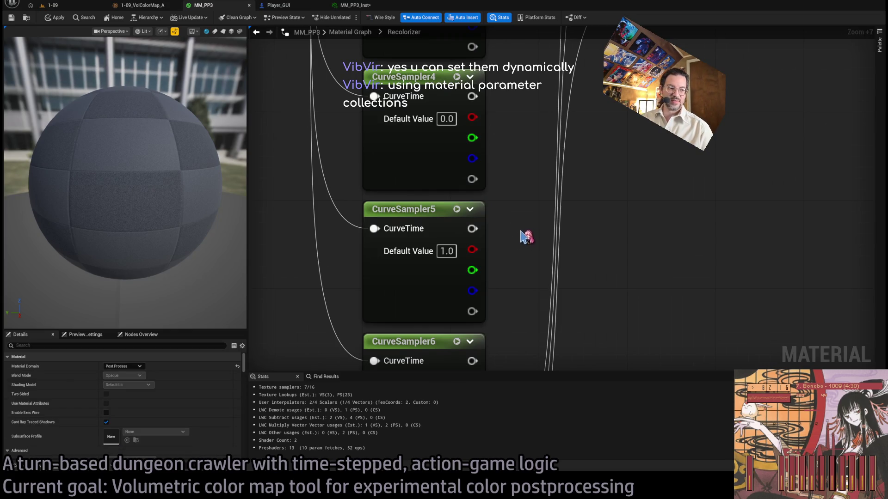
{"action": "left_click", "coordinate": [458, 214]}
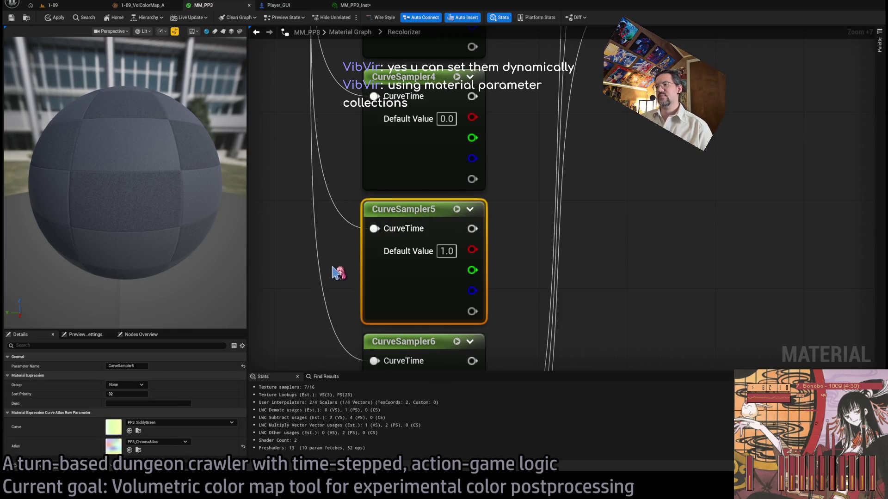
{"action": "left_click", "coordinate": [318, 189]}
{"action": "left_click", "coordinate": [355, 5]}
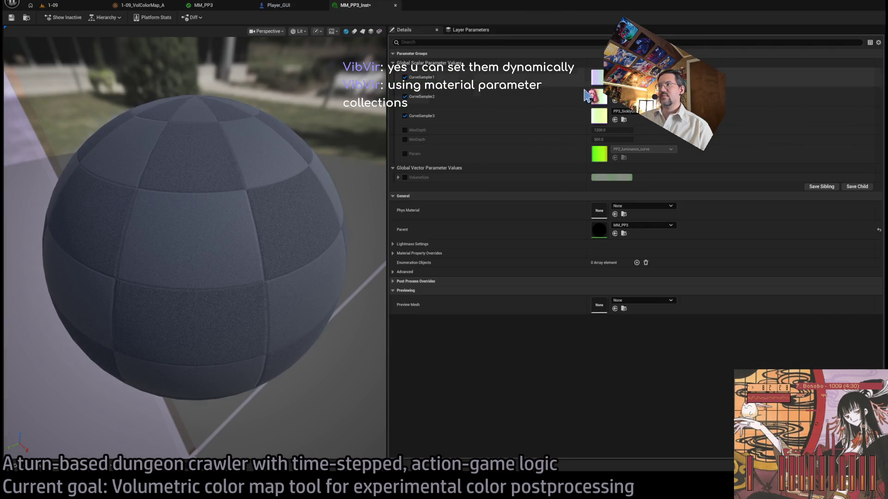
Step: Compare MM_PP3 with MM_PP3_Inst, toggle the Param override on and back off, then return to Player_GUI
{"action": "left_click", "coordinate": [203, 5]}
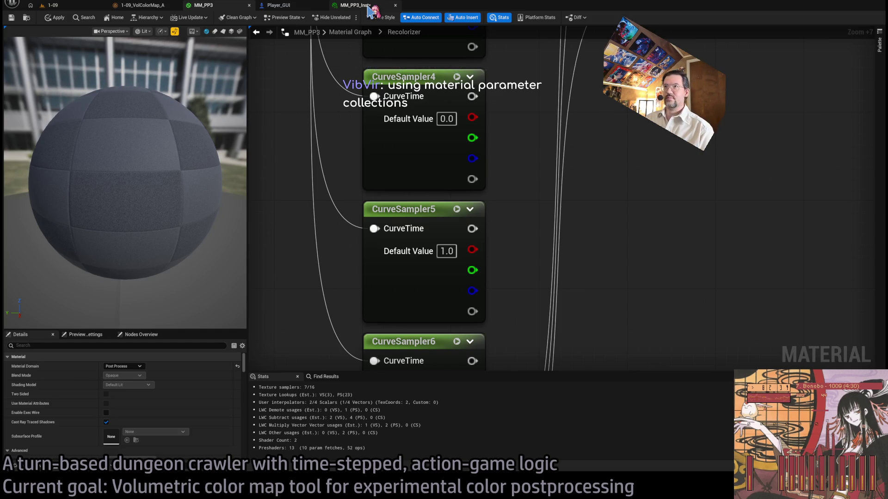
{"action": "left_click", "coordinate": [368, 6]}
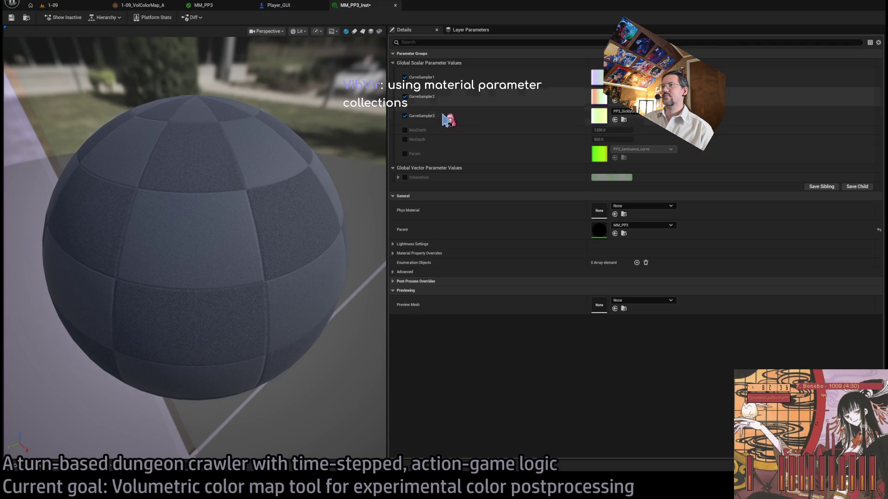
{"action": "left_click", "coordinate": [405, 153]}
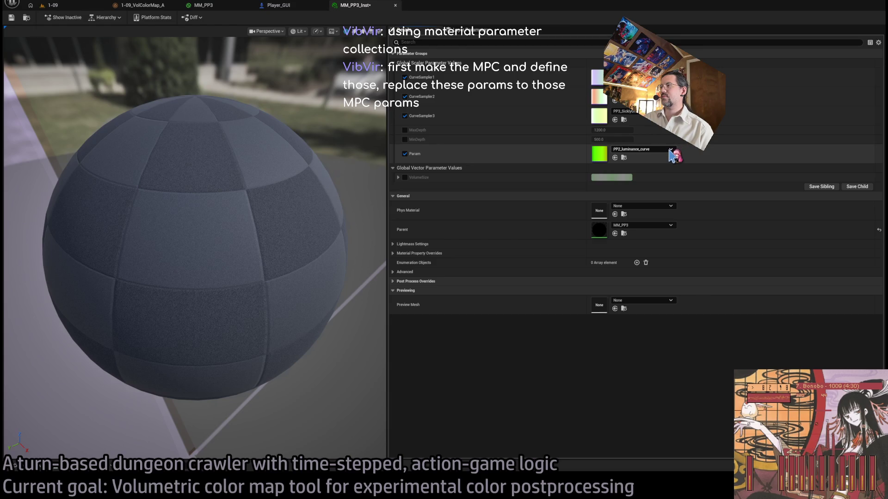
{"action": "left_click", "coordinate": [406, 154]}
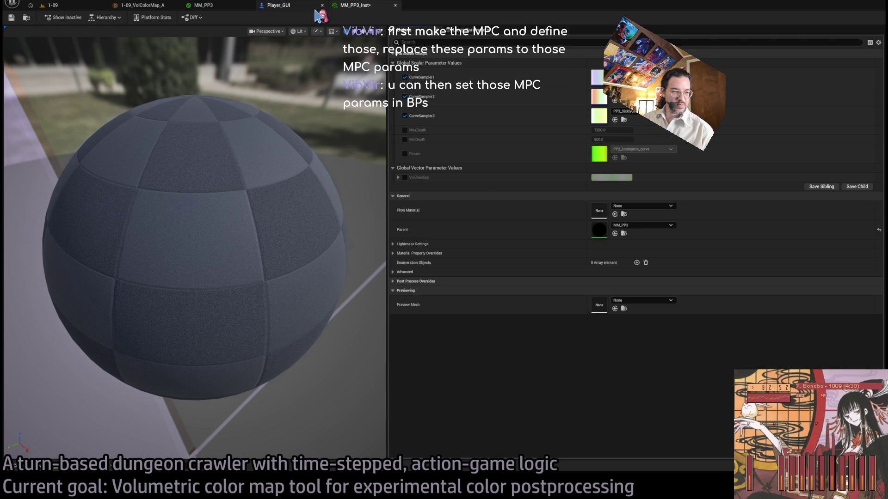
{"action": "left_click", "coordinate": [316, 8]}
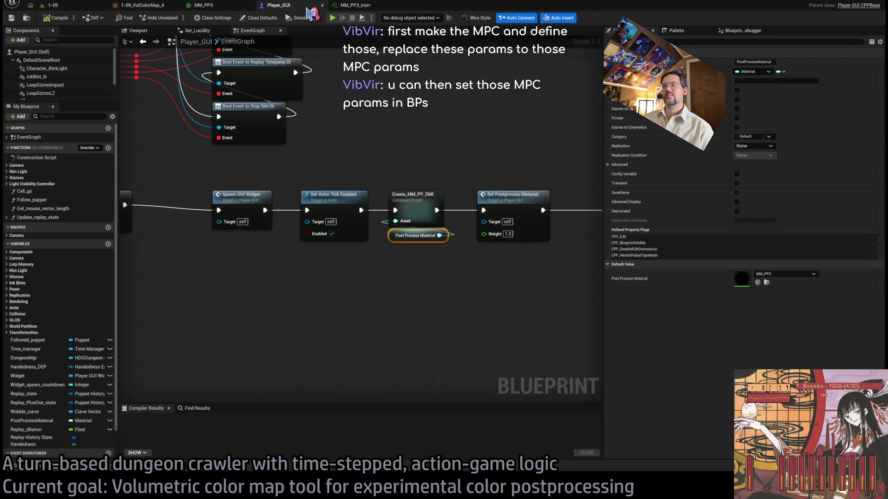
Step: Switch to the 1-09 level and open the asset browser at the Content root folder
{"action": "left_click", "coordinate": [224, 7]}
{"action": "scroll", "coordinate": [337, 139], "scroll_direction": "down", "scroll_amount": 6}
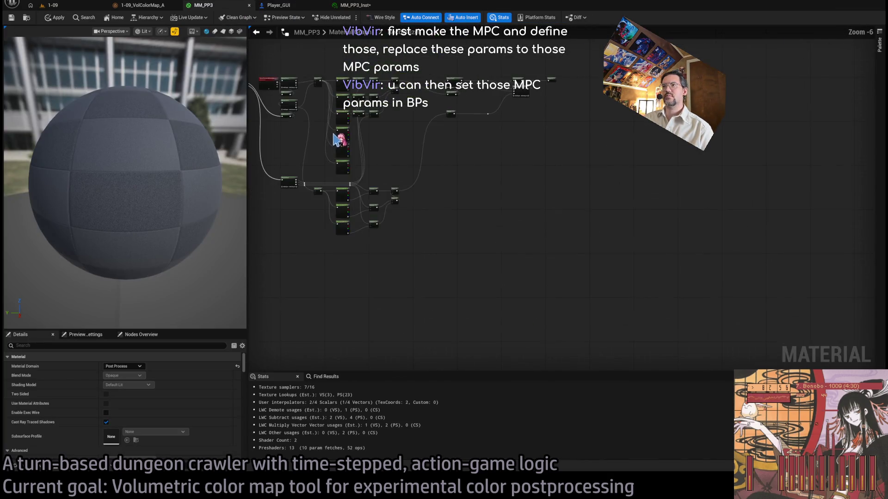
{"action": "scroll", "coordinate": [430, 174], "scroll_direction": "up", "scroll_amount": 3}
{"action": "left_click", "coordinate": [81, 7]}
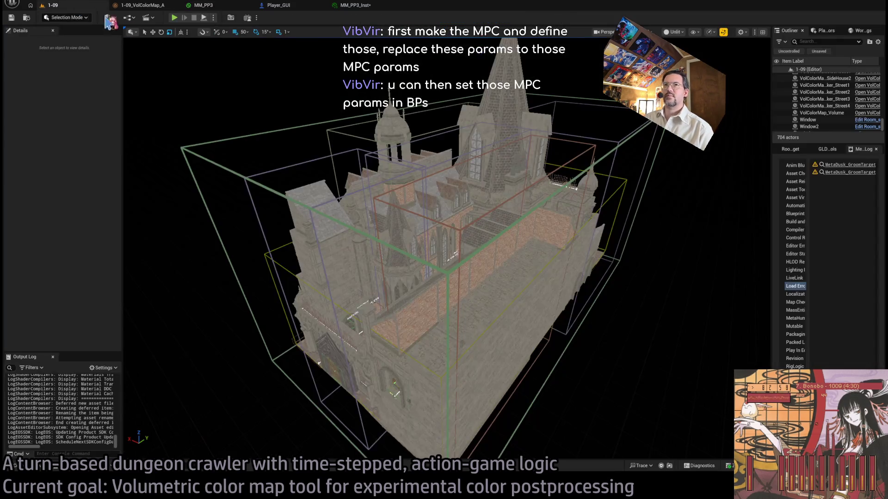
{"action": "key", "text": "ctrl+space"}
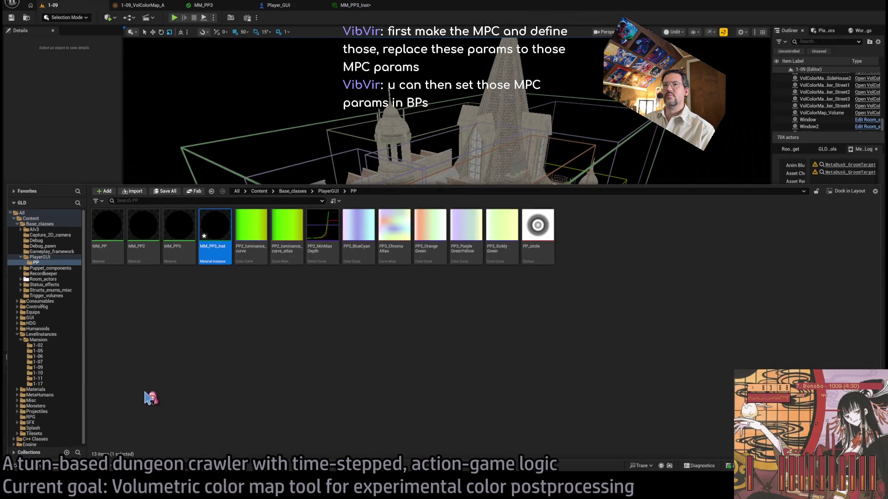
{"action": "left_click", "coordinate": [30, 219]}
{"action": "left_click", "coordinate": [135, 212]}
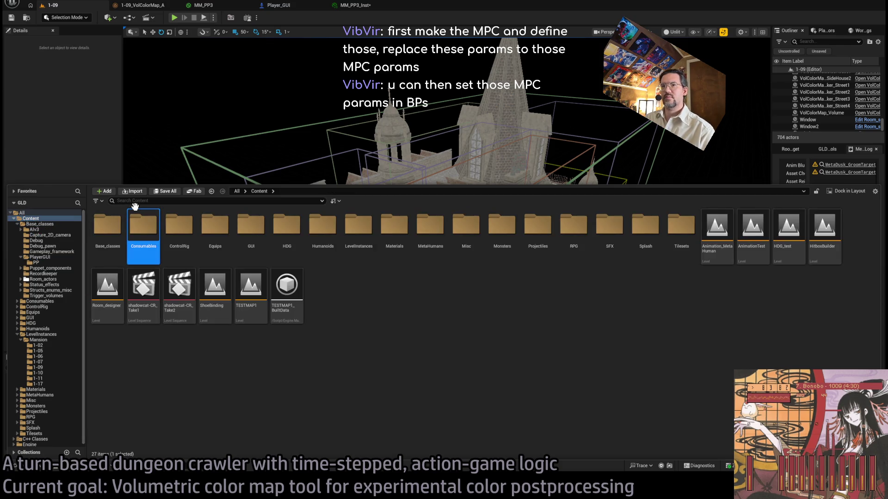
{"action": "left_click", "coordinate": [133, 201]}
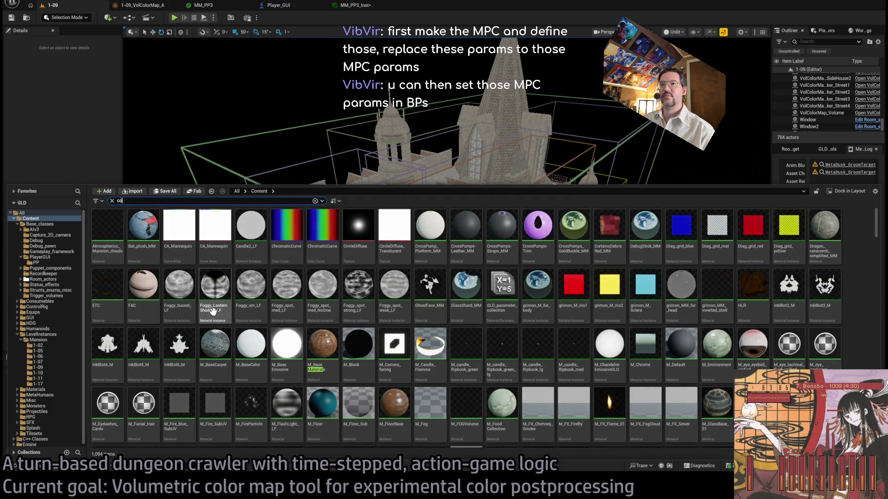
Step: Search assets for 'MPC' and 'material co', ending with a Niagara parameter collection filter
{"action": "key", "text": "BackSpace"}
{"action": "key", "text": "BackSpace"}
{"action": "type", "text": "MPC"}
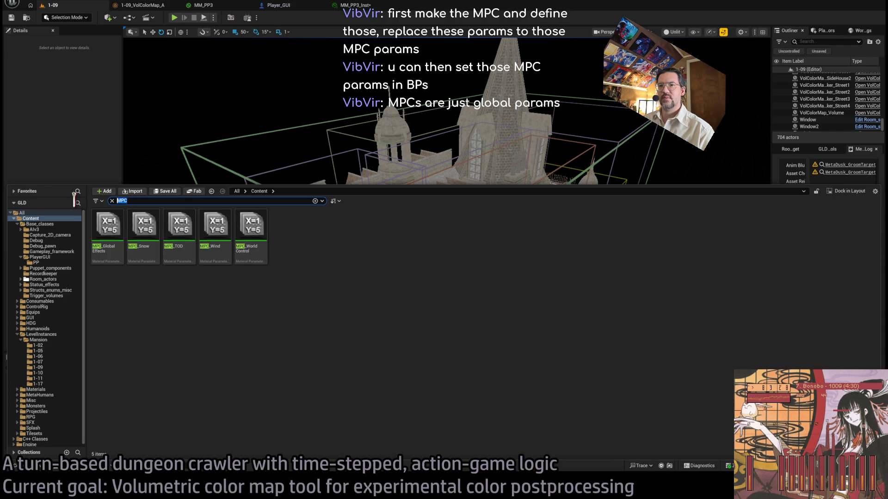
{"action": "type", "text": "material coll"}
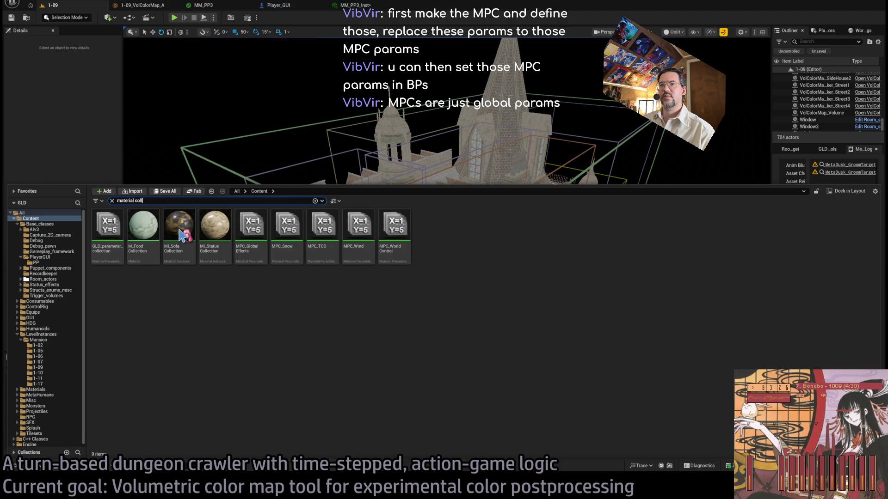
{"action": "key", "text": "Home"}
{"action": "key", "text": "ctrl+shift+Right"}
{"action": "key", "text": "BackSpace"}
{"action": "type", "text": "n"}
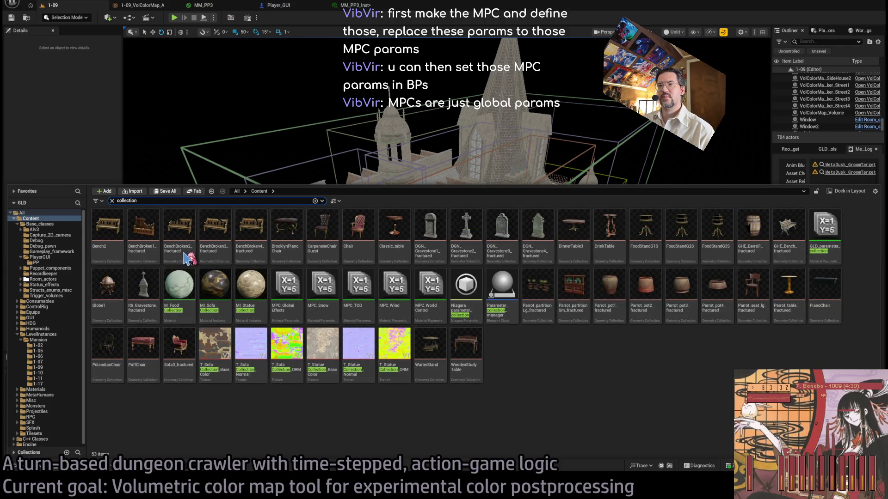
{"action": "key", "text": "Down"}
{"action": "key", "text": "Return"}
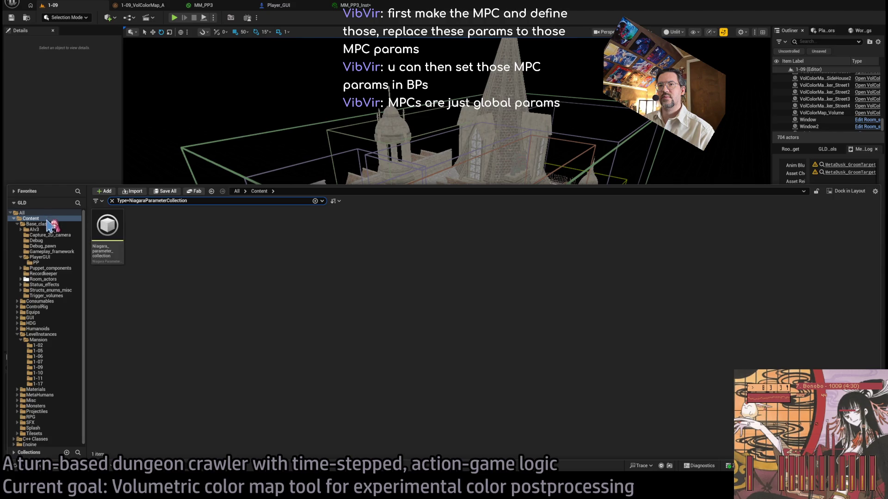
Step: Switch the filter to Material Parameter Collection and open GLD_parameter_collection
{"action": "double_click", "coordinate": [198, 202]}
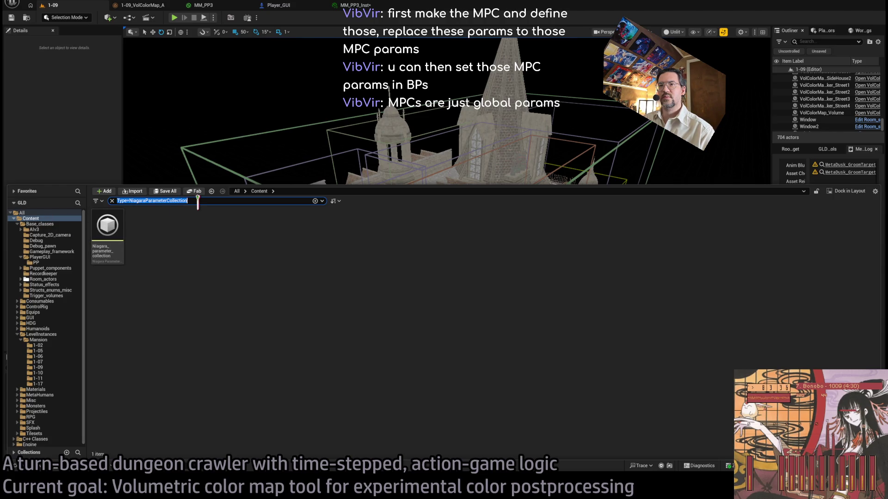
{"action": "type", "text": "paramet"}
{"action": "type", "text": "e"}
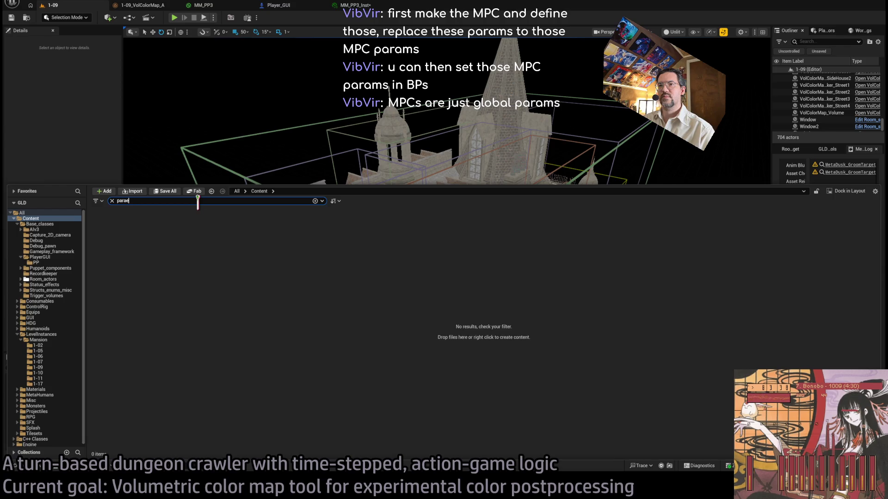
{"action": "key", "text": "BackSpace"}
{"action": "type", "text": "meterco"}
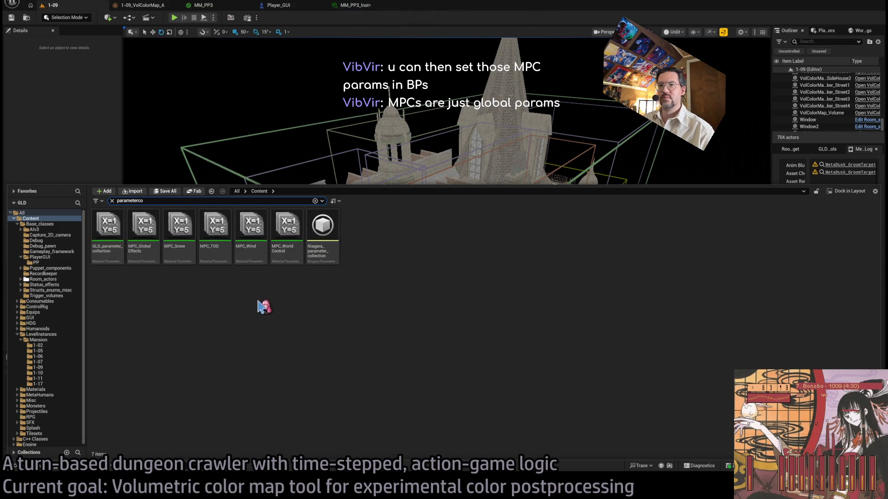
{"action": "key", "text": "Down"}
{"action": "key", "text": "Return"}
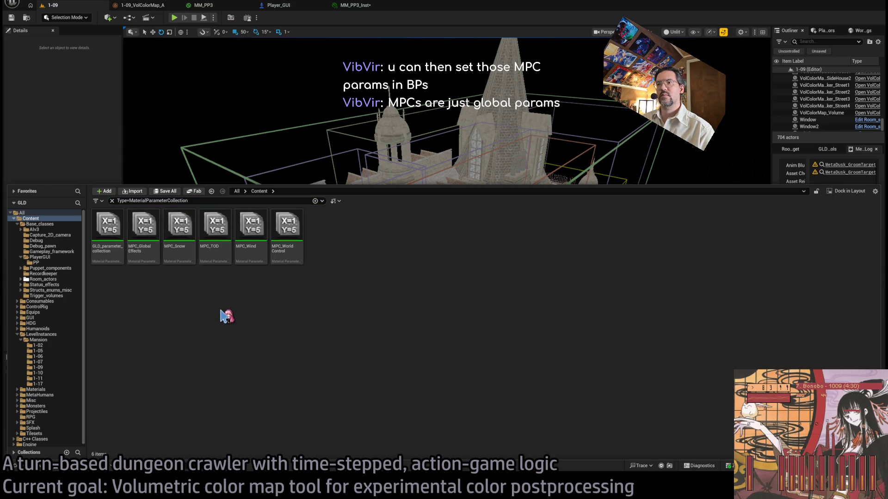
{"action": "double_click", "coordinate": [107, 229]}
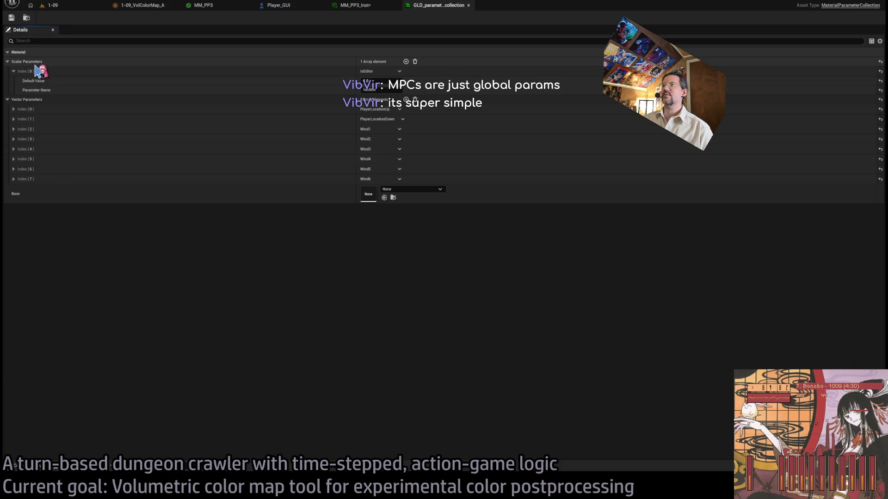
Step: Collapse and expand the collection's Scalar and Vector Parameters lists, checking vector Index [2]
{"action": "left_click", "coordinate": [7, 100]}
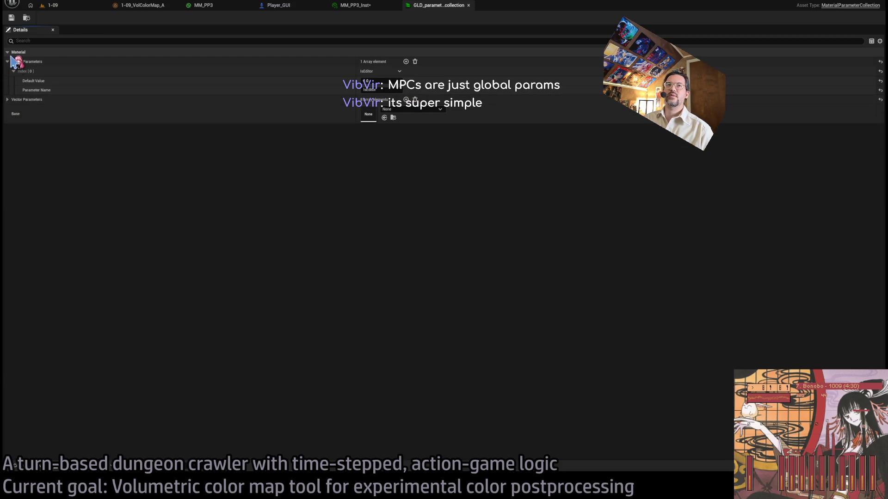
{"action": "left_click", "coordinate": [8, 61]}
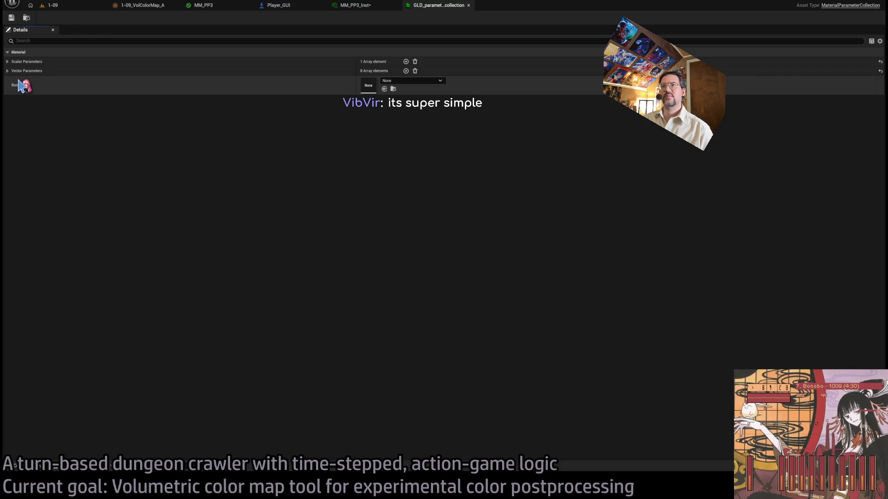
{"action": "left_click", "coordinate": [7, 71]}
{"action": "left_click", "coordinate": [14, 101]}
{"action": "left_click", "coordinate": [14, 101]}
{"action": "left_click", "coordinate": [7, 71]}
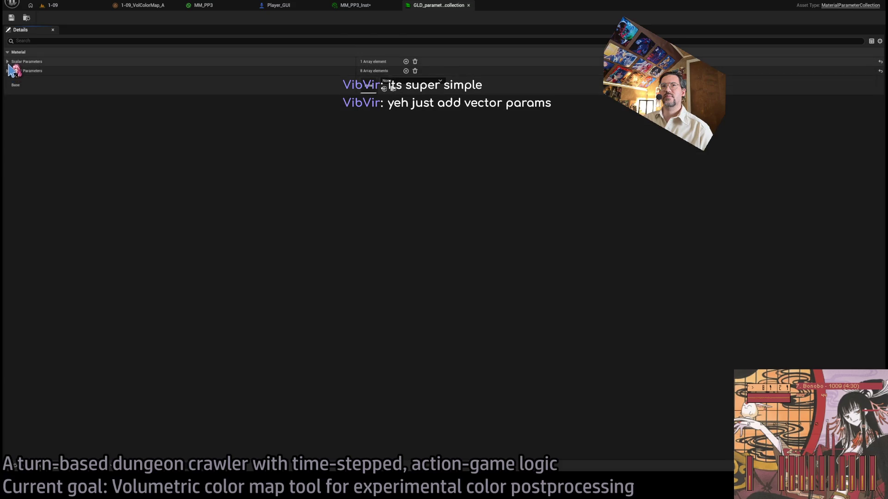
{"action": "left_click", "coordinate": [7, 61]}
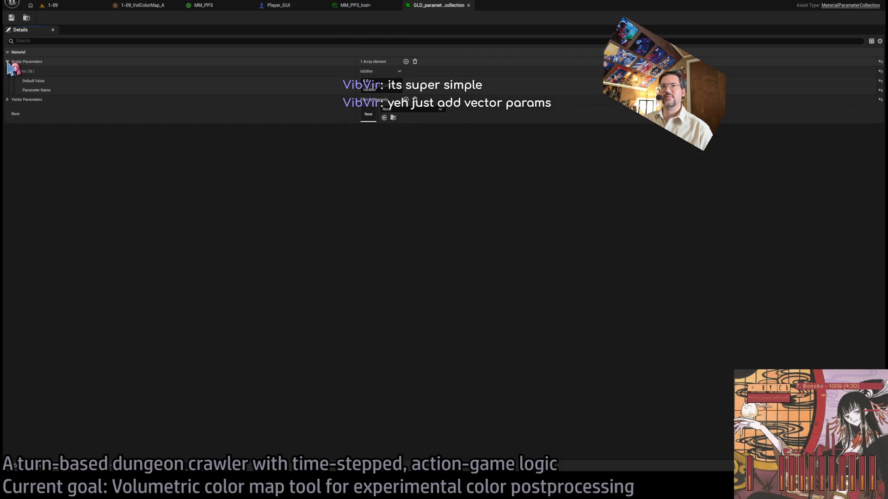
{"action": "left_click", "coordinate": [8, 62]}
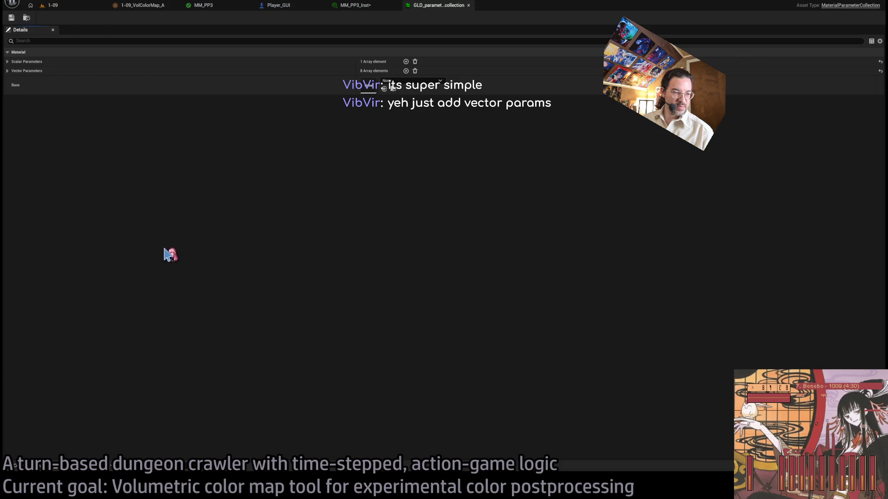
Step: Review the vector Index [2] and Wind5 parameter details, then return to Player_GUI via MM_PP3_Inst
{"action": "left_click", "coordinate": [7, 71]}
{"action": "left_click", "coordinate": [13, 100]}
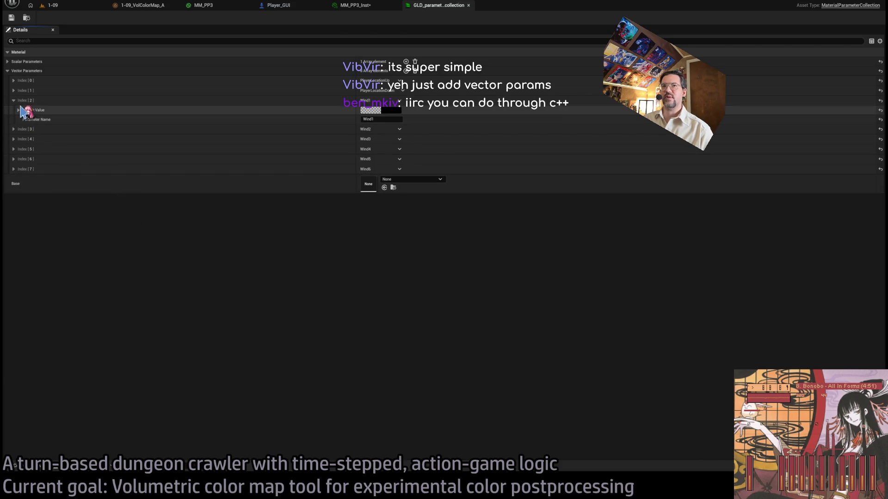
{"action": "left_click", "coordinate": [13, 100]}
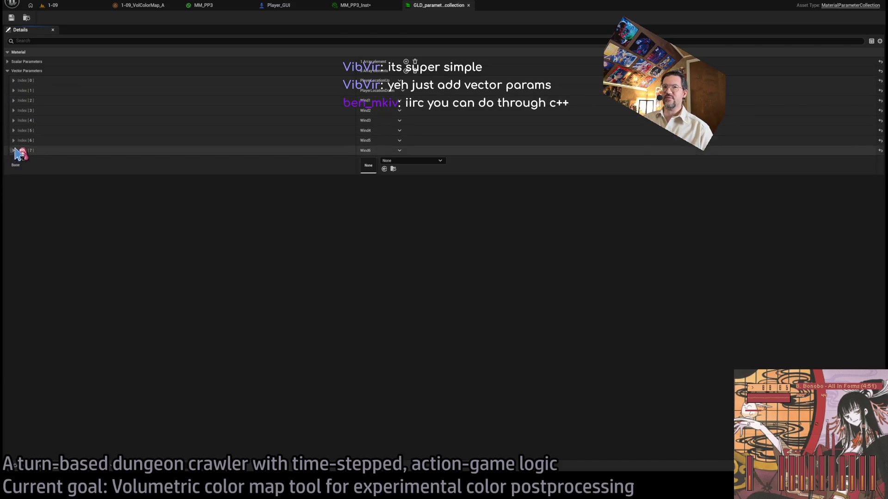
{"action": "left_click", "coordinate": [14, 141]}
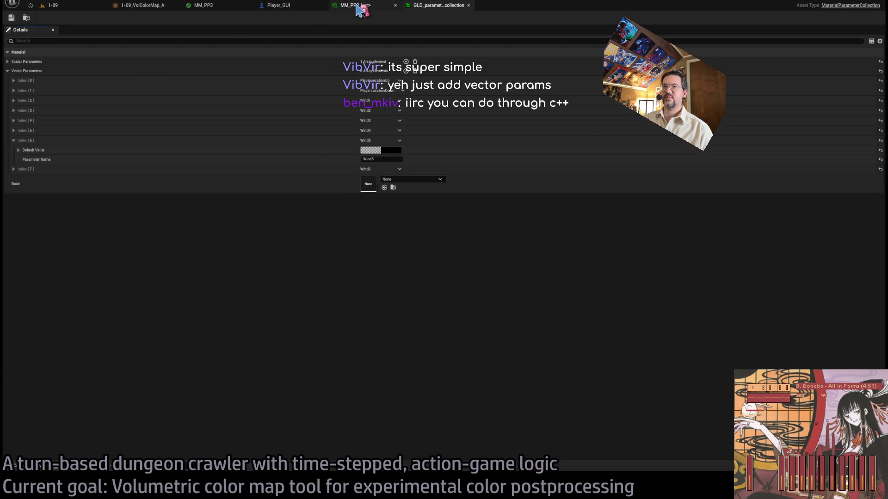
{"action": "left_click", "coordinate": [359, 9]}
{"action": "left_click", "coordinate": [280, 8]}
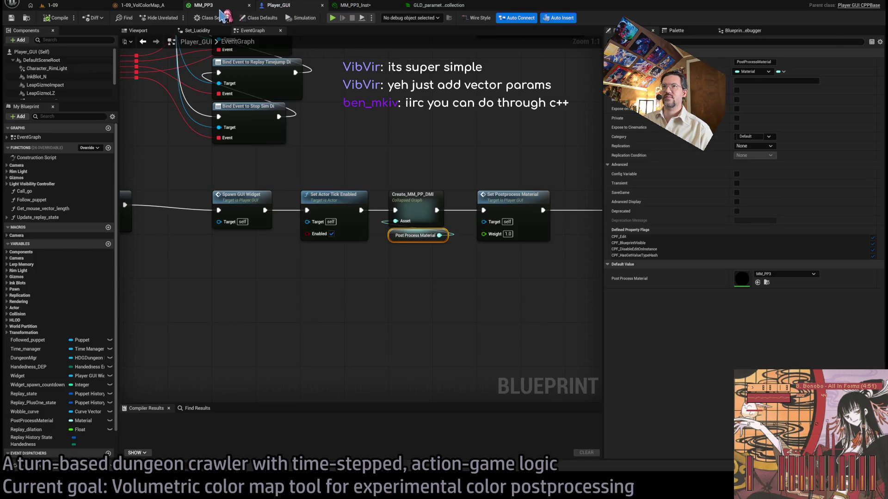
Step: In MM_PP3, add a GLD_parameter_collection node set to read the Wind2 parameter
{"action": "left_click", "coordinate": [221, 10]}
{"action": "scroll", "coordinate": [387, 208], "scroll_direction": "up", "scroll_amount": 3}
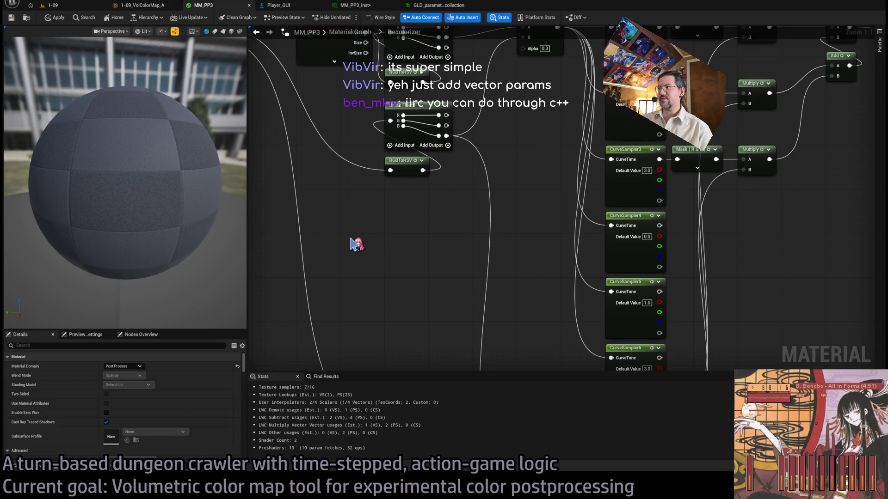
{"action": "scroll", "coordinate": [384, 227], "scroll_direction": "down", "scroll_amount": 4}
{"action": "scroll", "coordinate": [337, 254], "scroll_direction": "up", "scroll_amount": 4}
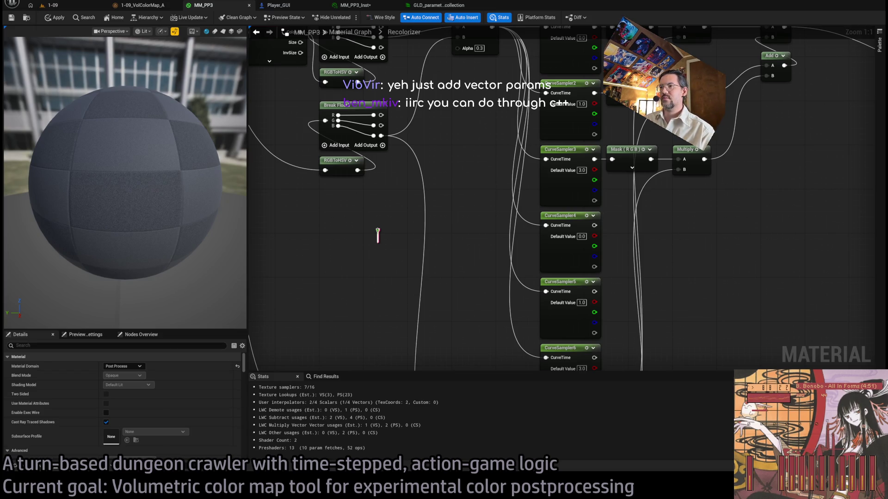
{"action": "left_click_drag", "start_coordinate": [378, 236], "coordinate": [333, 240]}
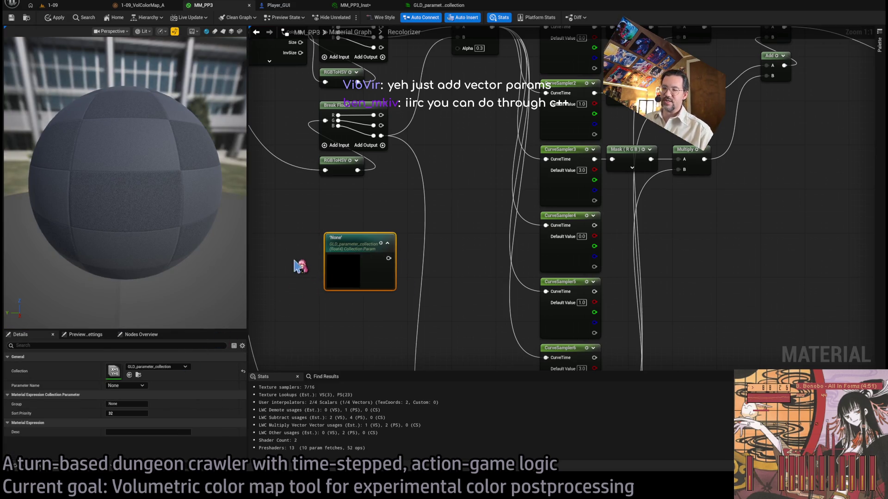
{"action": "scroll", "coordinate": [324, 274], "scroll_direction": "up", "scroll_amount": 7}
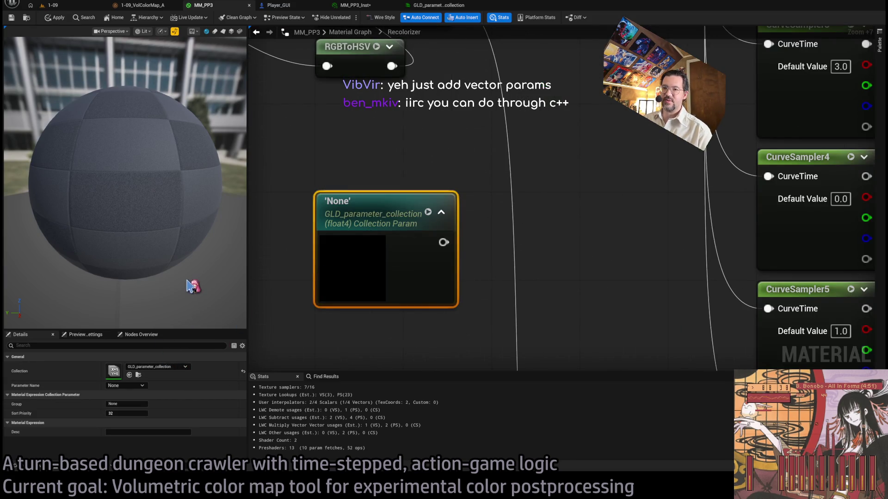
{"action": "left_click", "coordinate": [125, 386]}
{"action": "left_click", "coordinate": [123, 414]}
{"action": "scroll", "coordinate": [402, 236], "scroll_direction": "down", "scroll_amount": 4}
Step: Try wiring the Wind2 output, then delete the Wind2 collection parameter node again
{"action": "mouse_move", "coordinate": [353, 245]}
{"action": "left_mouse_down"}
{"action": "mouse_move", "coordinate": [523, 223]}
{"action": "mouse_move", "coordinate": [587, 230]}
{"action": "mouse_move", "coordinate": [534, 266]}
{"action": "mouse_move", "coordinate": [519, 333]}
{"action": "mouse_move", "coordinate": [495, 214]}
{"action": "mouse_move", "coordinate": [570, 253]}
{"action": "mouse_move", "coordinate": [532, 218]}
{"action": "left_mouse_up"}
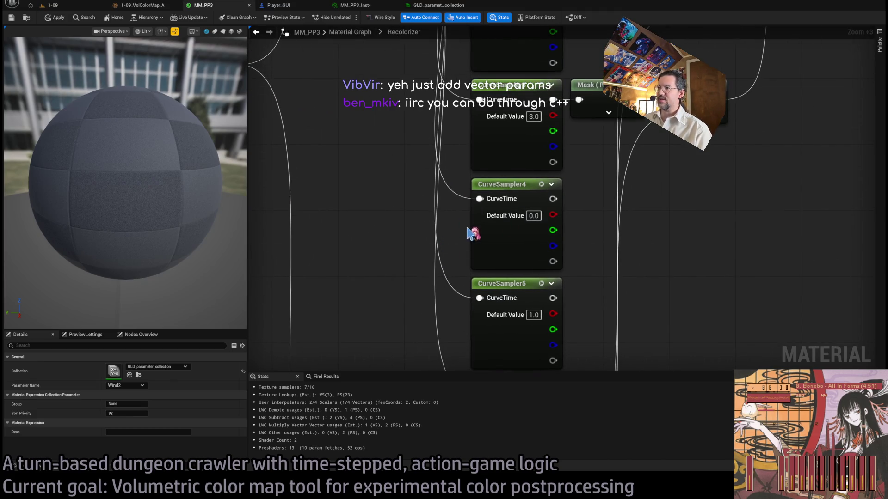
{"action": "scroll", "coordinate": [485, 241], "scroll_direction": "up", "scroll_amount": 4}
{"action": "left_click", "coordinate": [629, 200]}
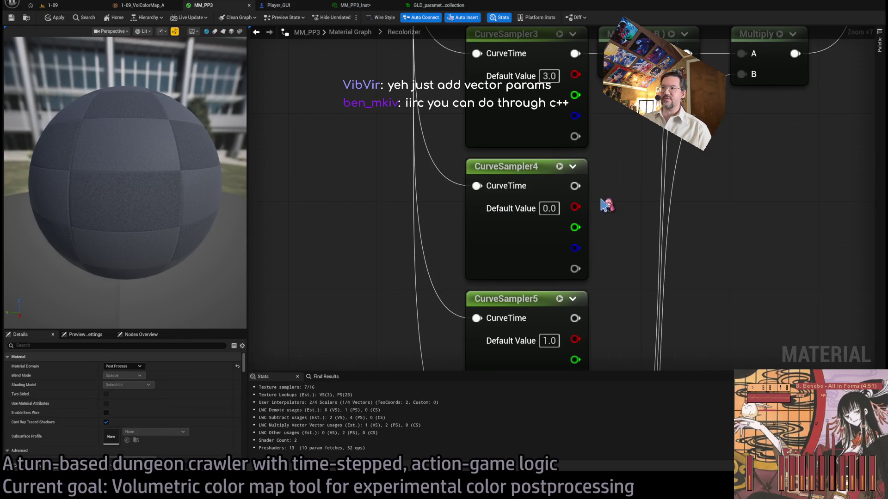
{"action": "left_click_drag", "start_coordinate": [385, 282], "coordinate": [527, 279]}
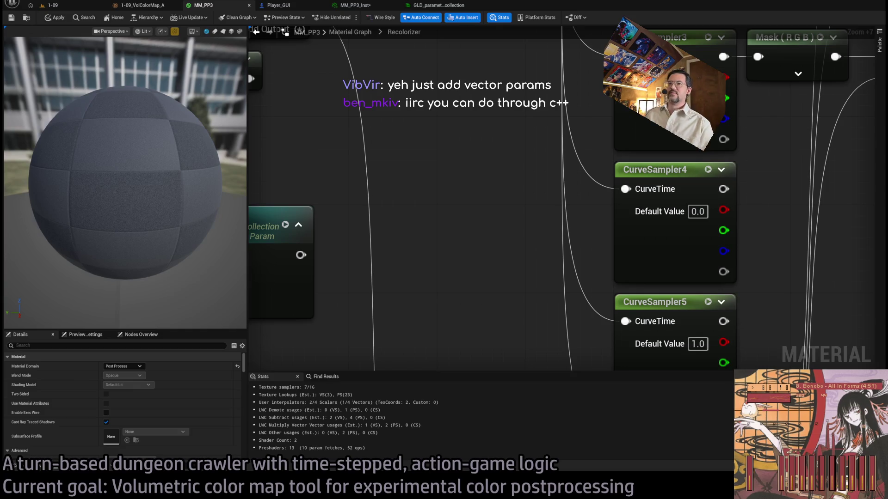
{"action": "left_click_drag", "start_coordinate": [419, 225], "coordinate": [551, 208]}
{"action": "key", "text": "Delete"}
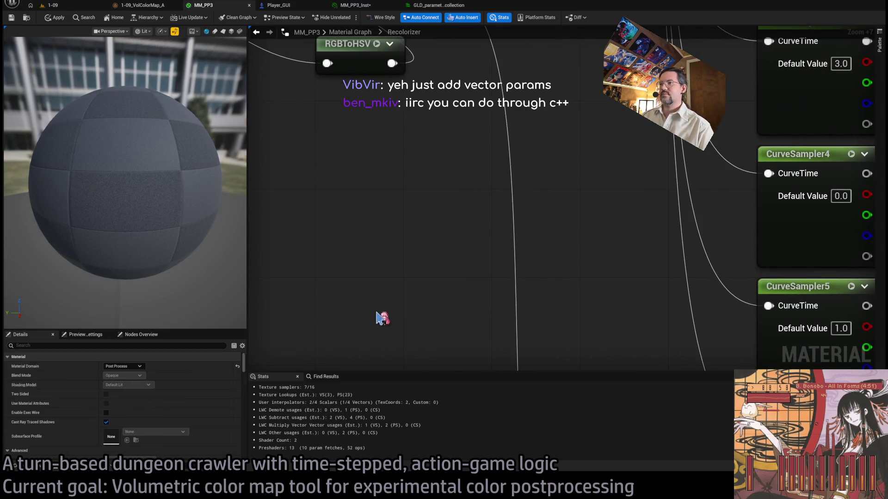
{"action": "scroll", "coordinate": [432, 312], "scroll_direction": "down", "scroll_amount": 12}
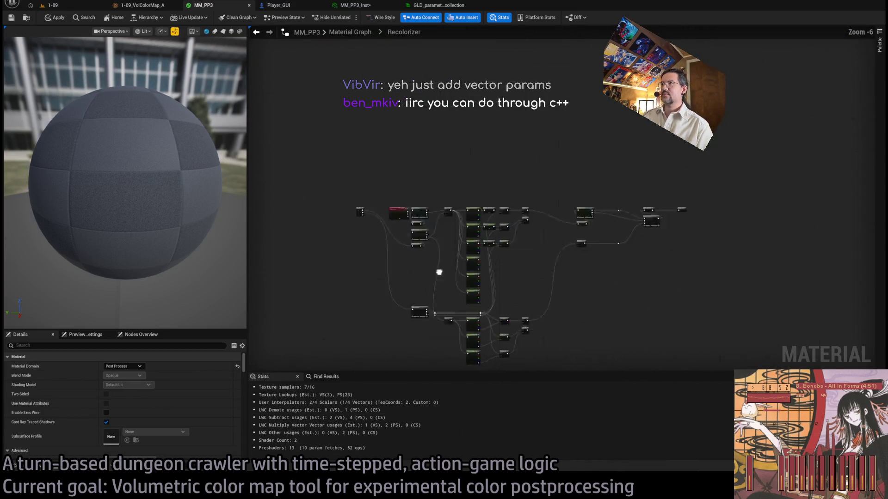
{"action": "scroll", "coordinate": [423, 287], "scroll_direction": "up", "scroll_amount": 5}
{"action": "left_click", "coordinate": [278, 6]}
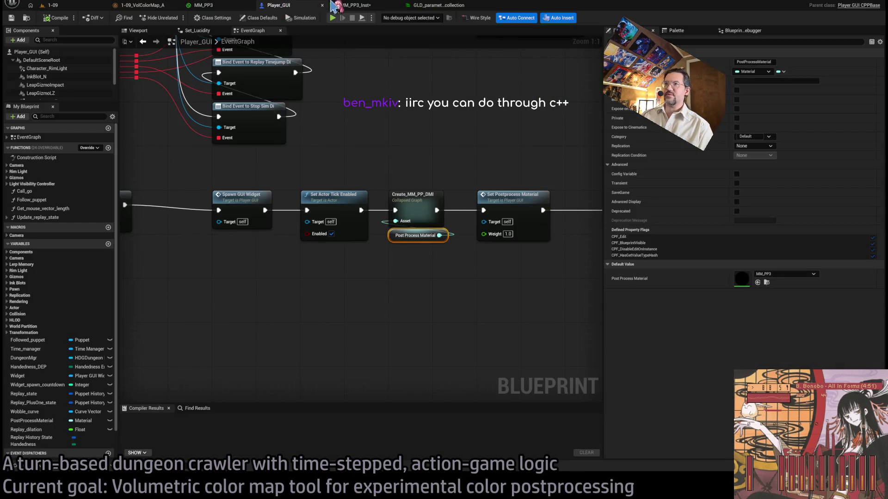
Step: In Player_GUI's EventGraph, open the collapsed Create_MM_PP_DMI graph and bring up Open Asset
{"action": "left_click", "coordinate": [356, 7]}
{"action": "left_click", "coordinate": [280, 6]}
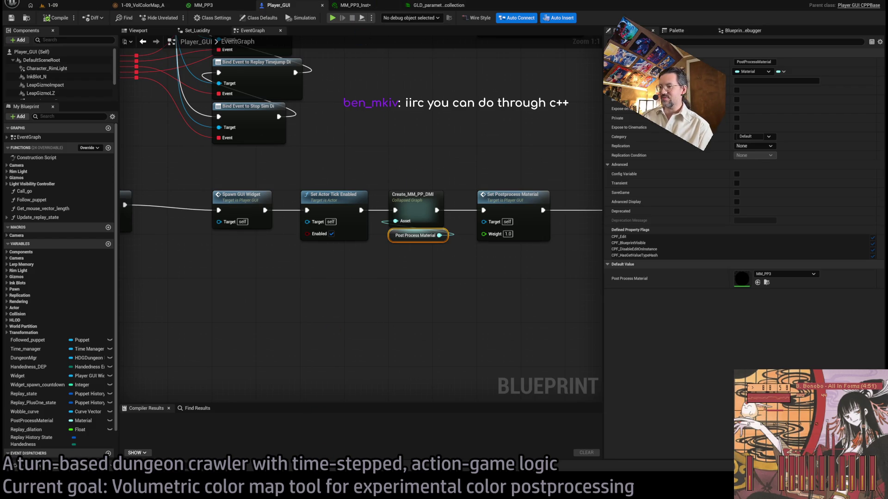
{"action": "left_click_drag", "start_coordinate": [431, 285], "coordinate": [416, 318]}
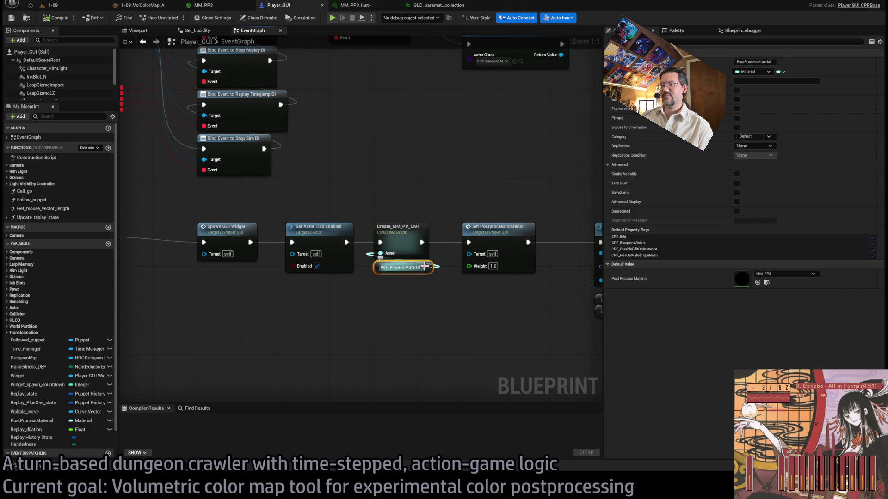
{"action": "double_click", "coordinate": [403, 234]}
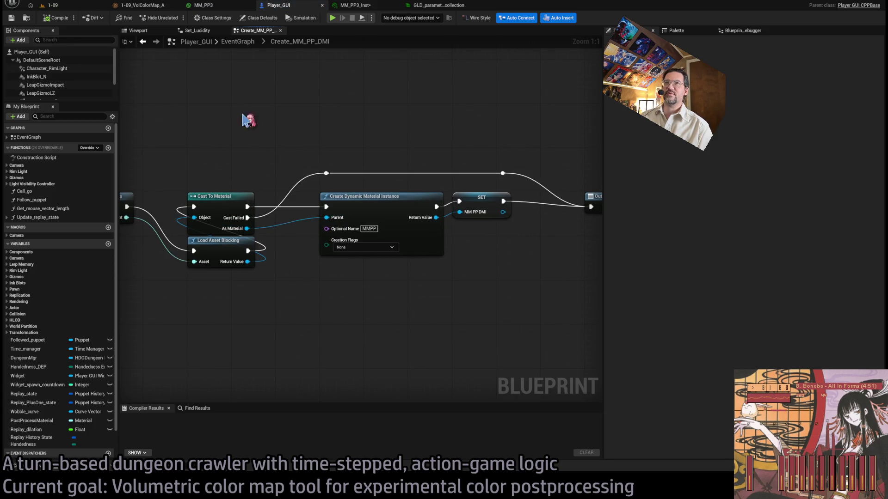
{"action": "key", "text": "ctrl+p"}
Step: Open MySickAssActorComponent2025, add a variable named MatObj, then view MM_PP3_Inst and GLD_parameter_collection
{"action": "type", "text": "mysick"}
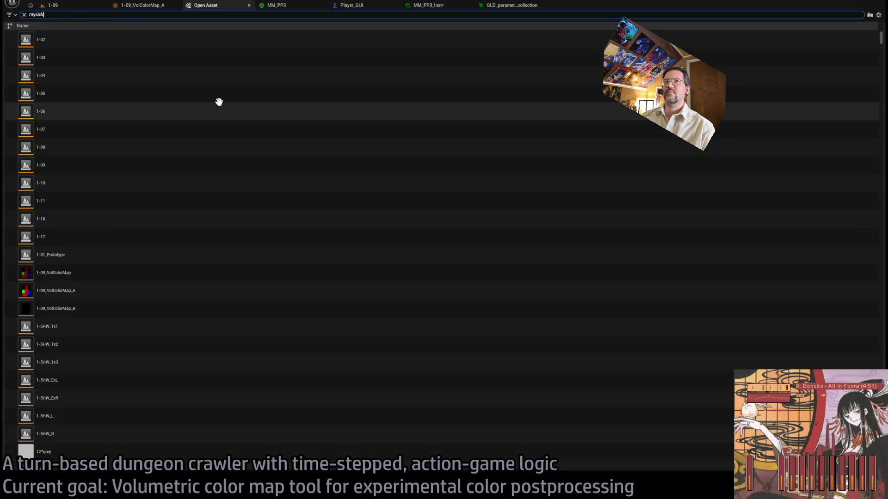
{"action": "double_click", "coordinate": [113, 40]}
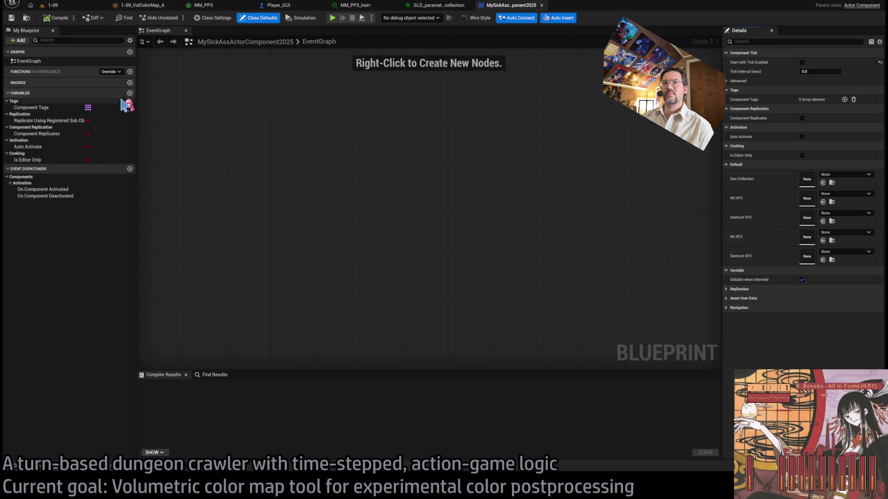
{"action": "left_click", "coordinate": [130, 93]}
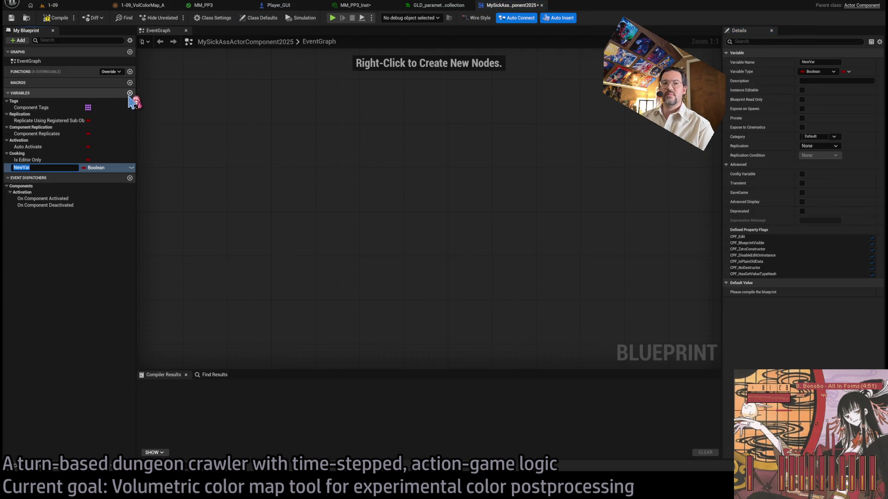
{"action": "type", "text": "MatObj"}
{"action": "key", "text": "Return"}
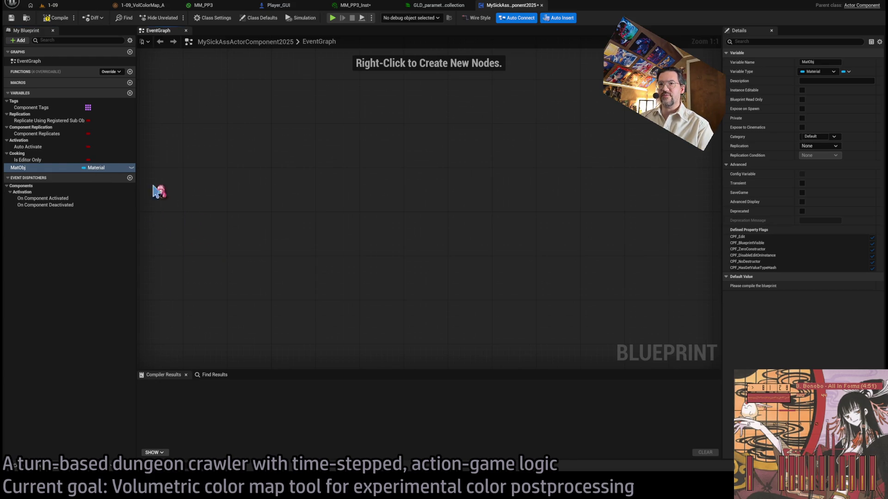
{"action": "left_click", "coordinate": [361, 7]}
{"action": "left_click", "coordinate": [437, 6]}
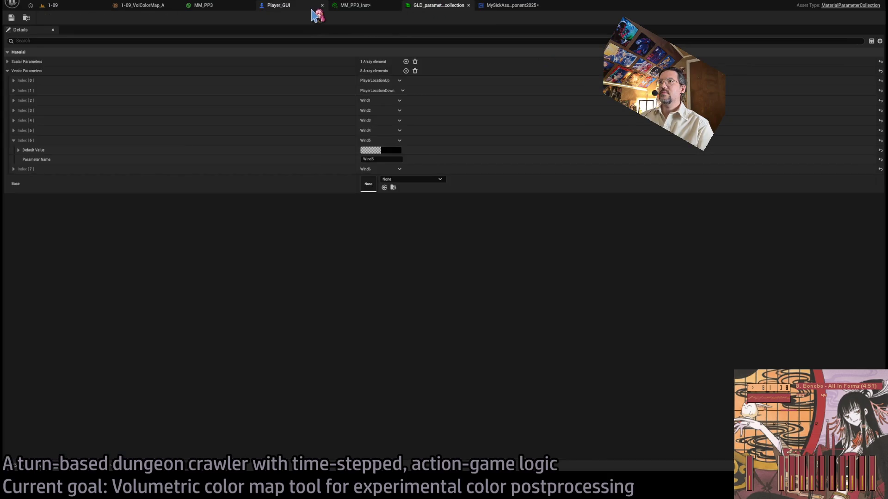
Step: Make MatObj a Material Instance variable and preview the component blueprint's C++ header
{"action": "left_click", "coordinate": [304, 8]}
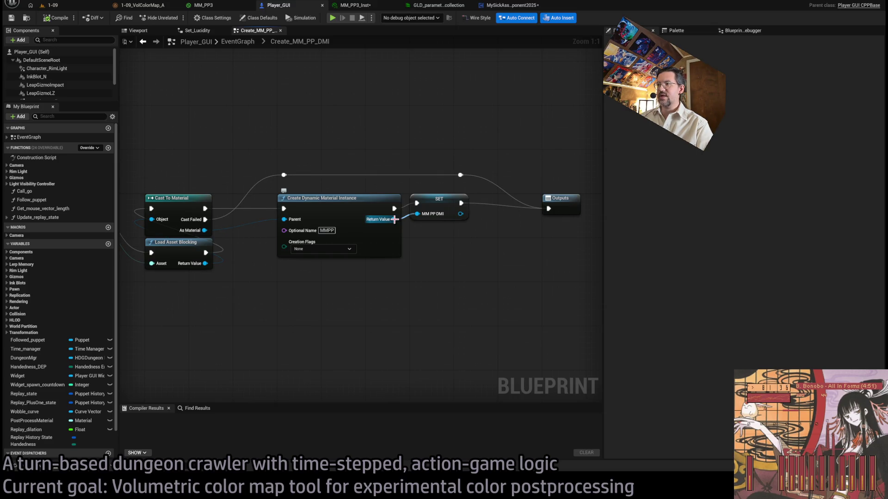
{"action": "left_click", "coordinate": [511, 5]}
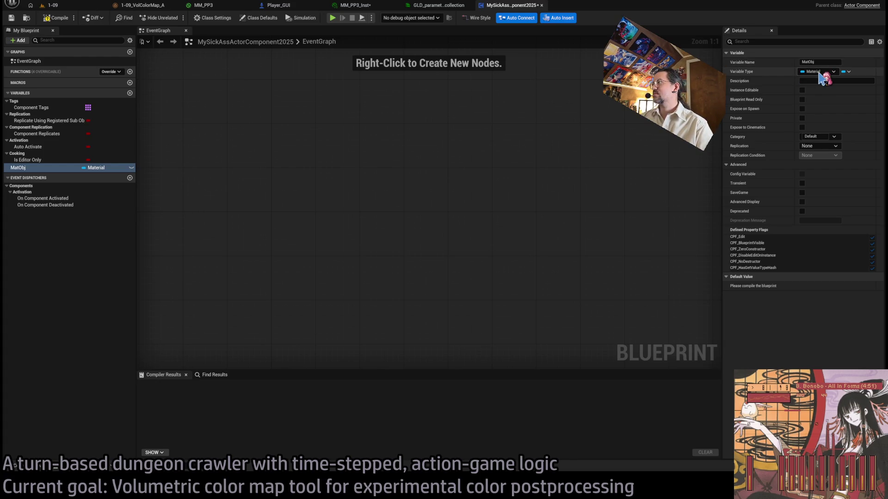
{"action": "left_click", "coordinate": [819, 73]}
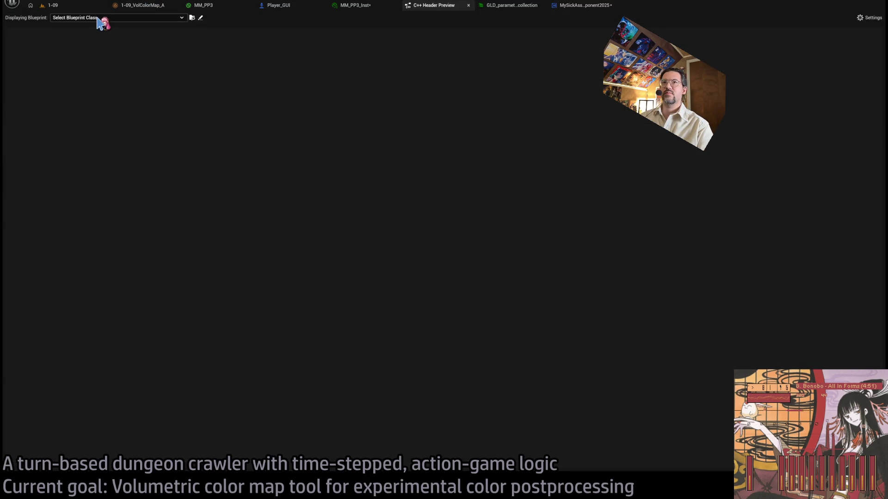
{"action": "left_click", "coordinate": [101, 21]}
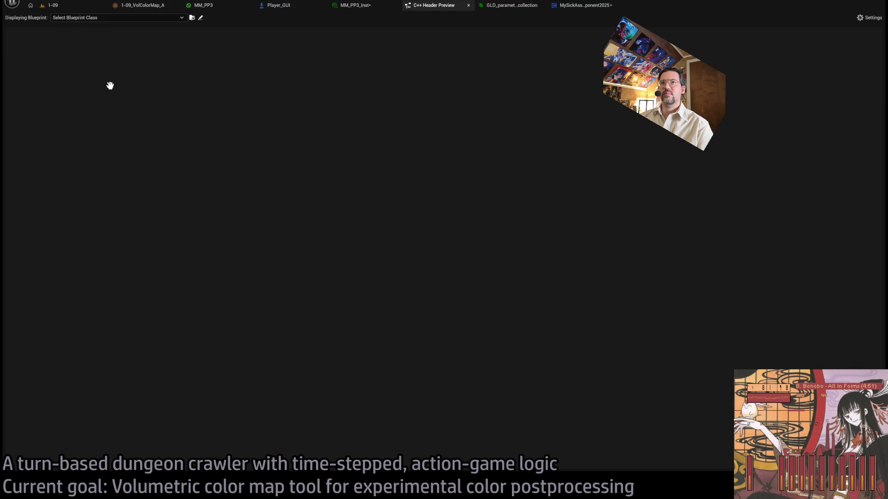
{"action": "left_click", "coordinate": [109, 84]}
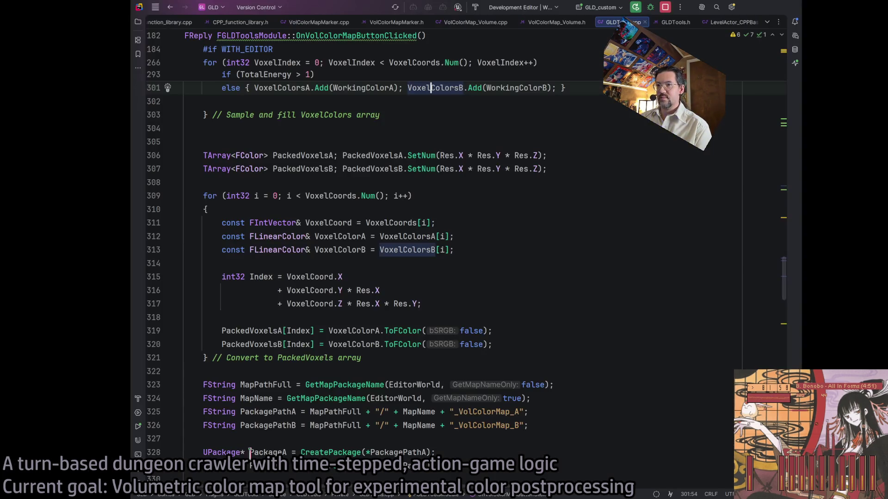
Step: In CPP_function_library.h, start a UFUNCTION(BlueprintCallable) void SetCurveAtlasParameter( declaration after IsPointInsideBox
{"action": "left_click", "coordinate": [279, 25]}
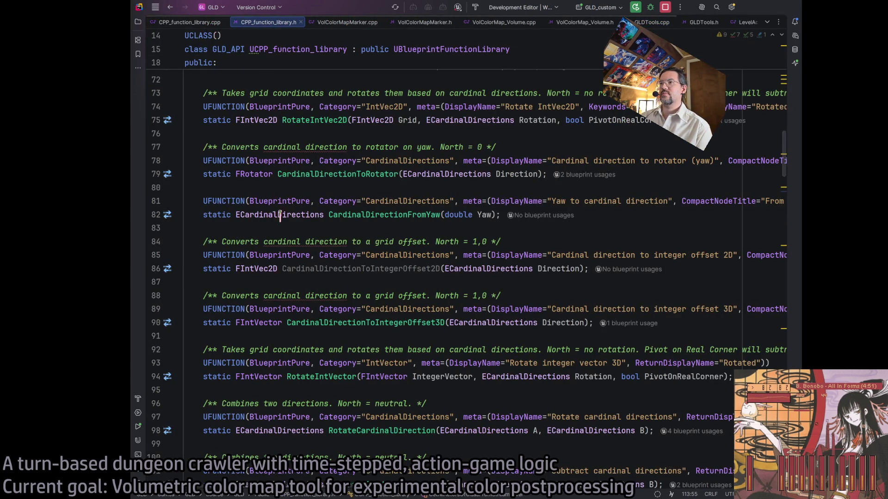
{"action": "scroll", "coordinate": [283, 208], "scroll_direction": "down", "scroll_amount": 1}
{"action": "scroll", "coordinate": [283, 209], "scroll_direction": "down", "scroll_amount": 20}
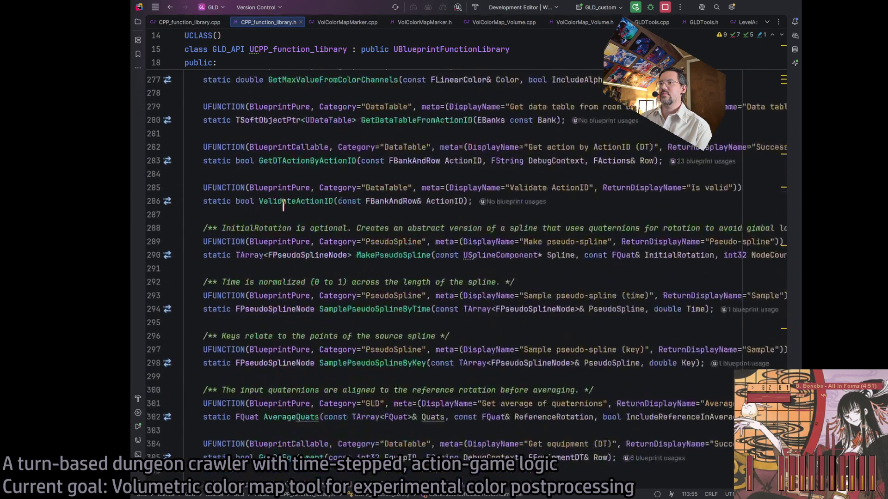
{"action": "left_click", "coordinate": [703, 368]}
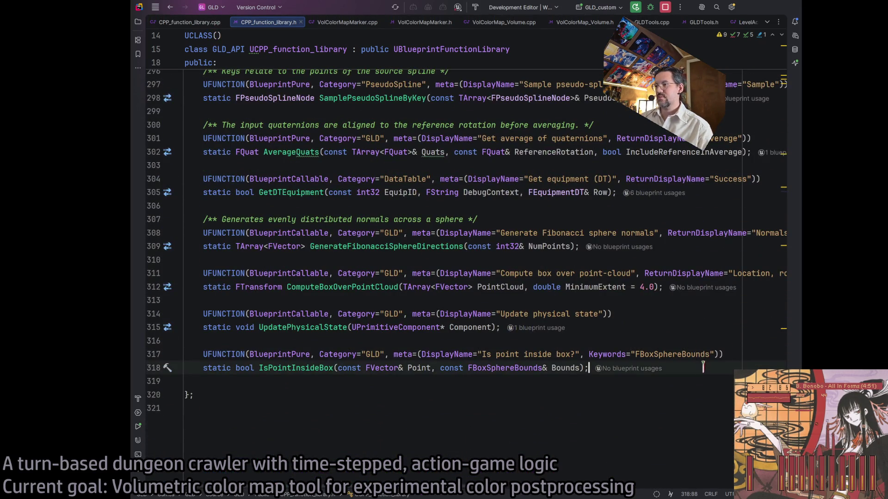
{"action": "key", "text": "Return"}
{"action": "key", "text": "Return"}
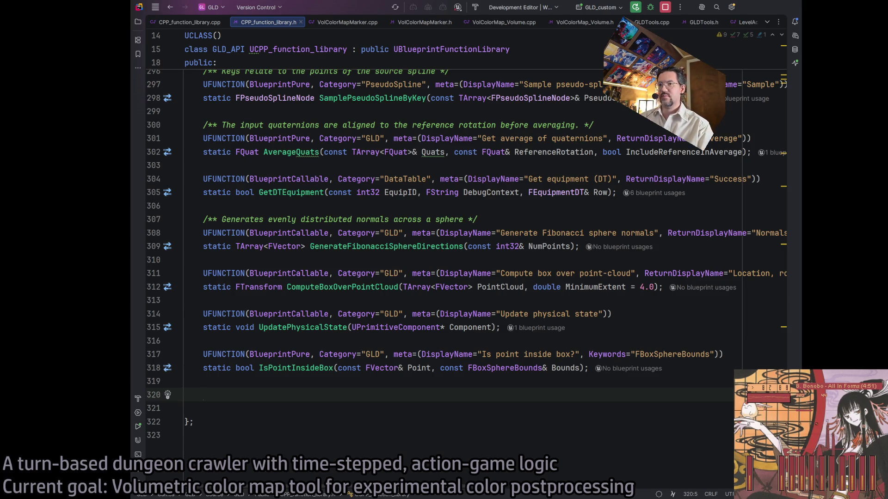
{"action": "type", "text": "U"}
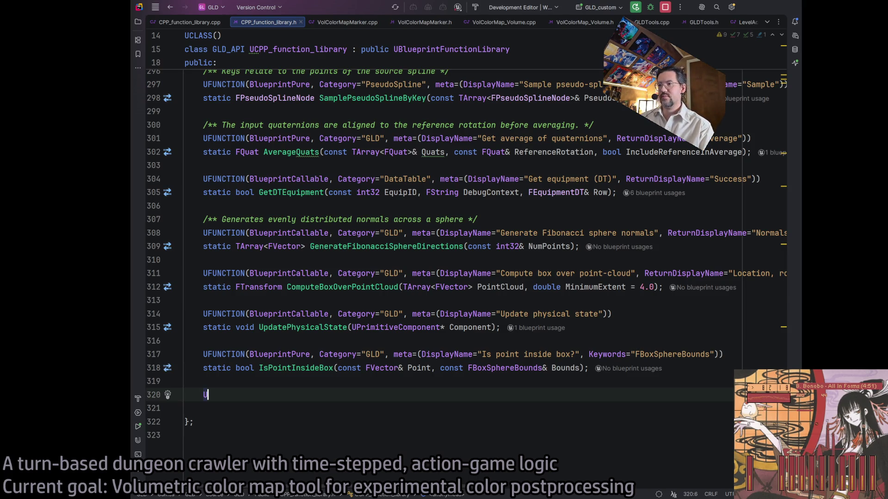
{"action": "type", "text": "FUNCTION(BlueprintCallable"}
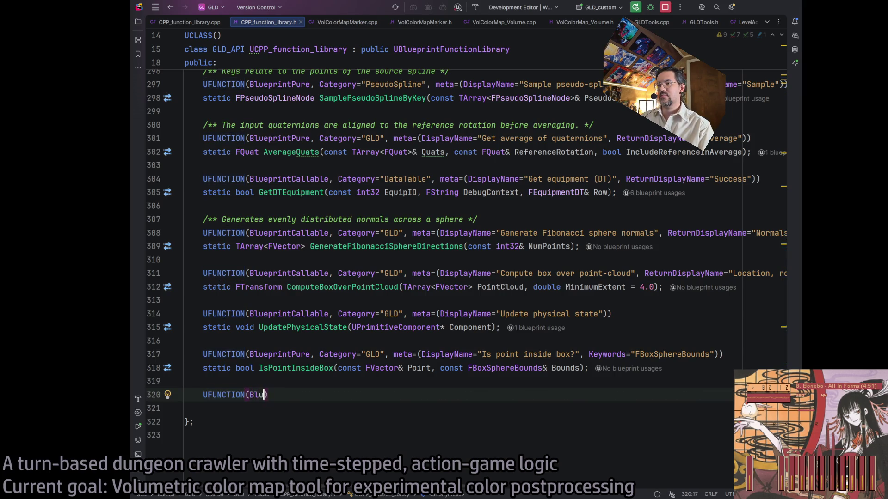
{"action": "type", "text": ")"}
{"action": "key", "text": "Return"}
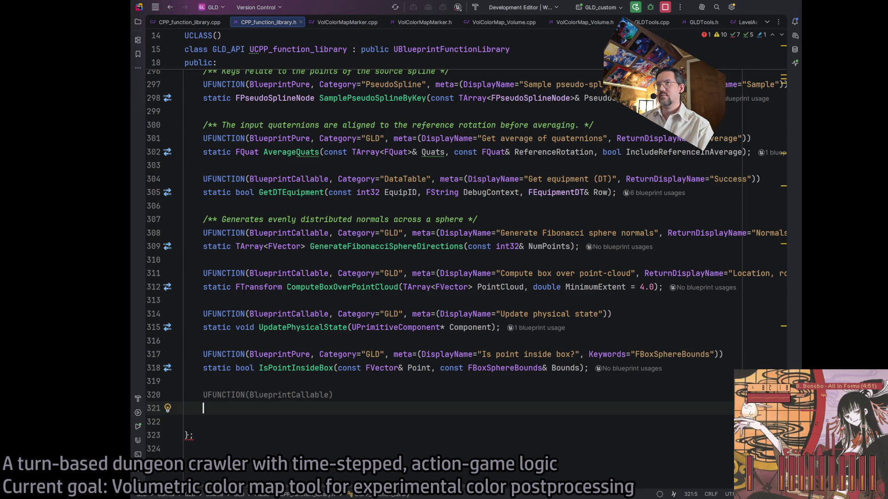
{"action": "type", "text": "voido"}
{"action": "type", "text": "c void"}
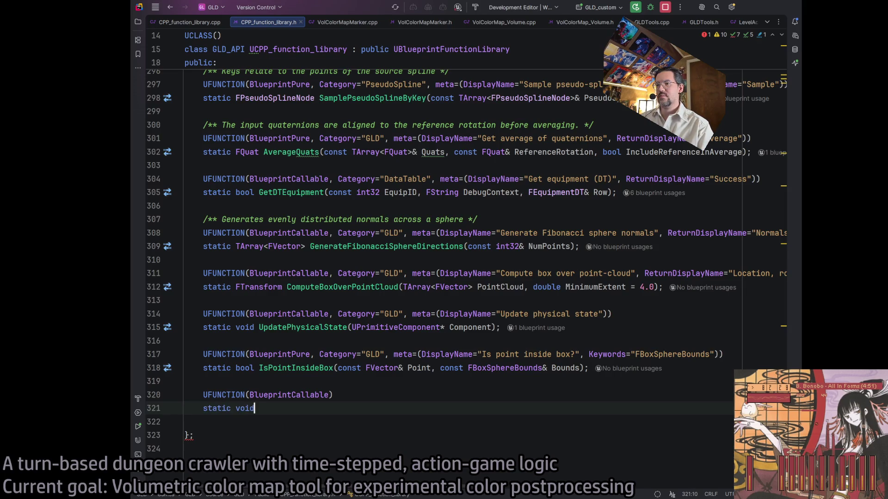
{"action": "type", "text": " SetCurv"}
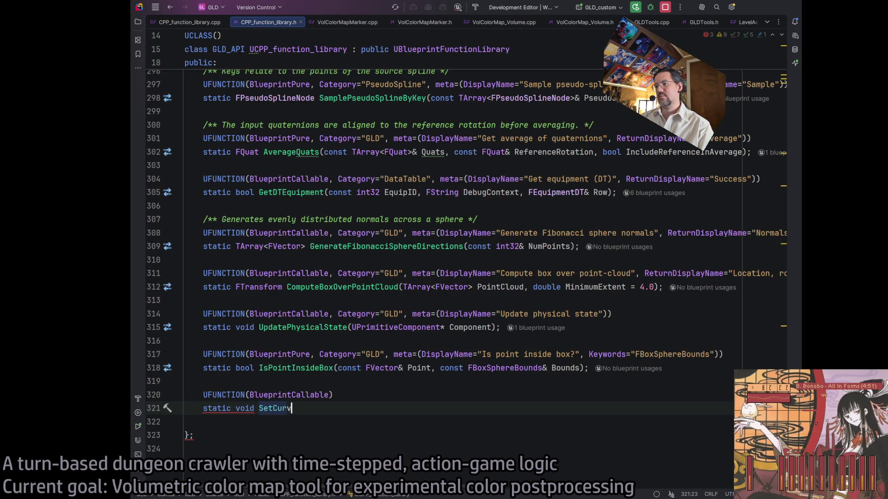
{"action": "type", "text": "eAtlasParamete"}
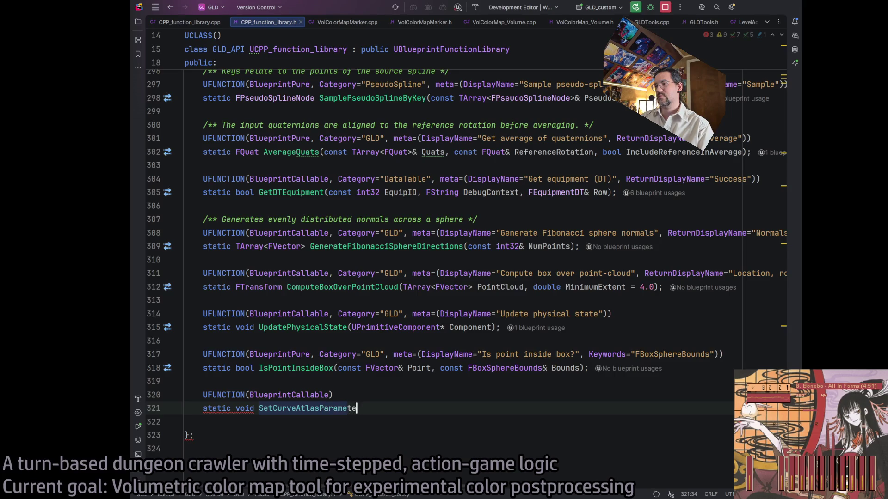
{"action": "type", "text": "r("}
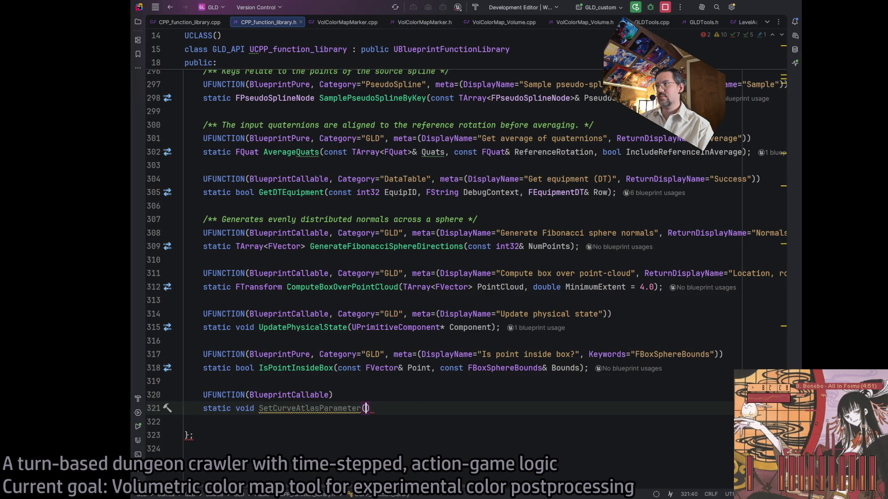
Step: Give it a TObjectPtr<UMaterialInstanceDynamic> parameter named DynamicMaterial and close it with ');'
{"action": "type", "text": "/** Please add a variable description */     UPROPERTY(BlueprintReadWrite, EditDefaultsOnly, Category=\"Default\")     TObjectPtr<UMaterialInstanceDynamic> MatObj;"}
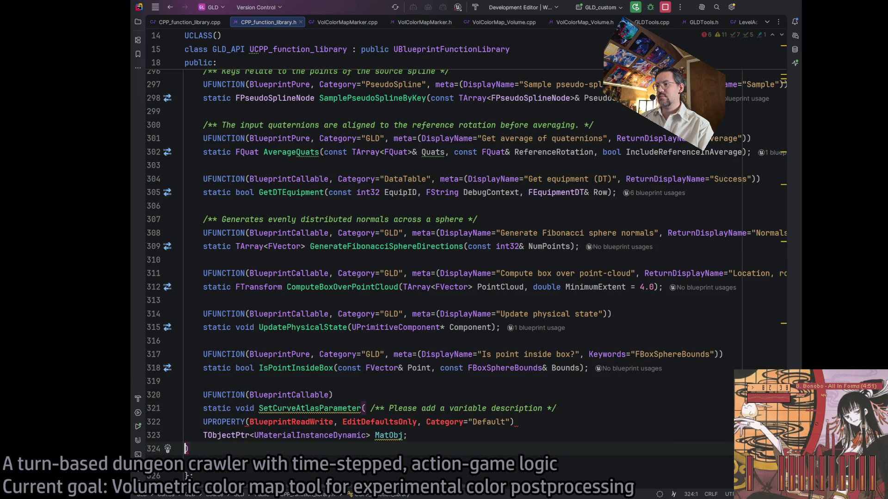
{"action": "double_click", "coordinate": [222, 435]}
{"action": "key", "text": "ctrl+z"}
{"action": "key", "text": "ctrl+z"}
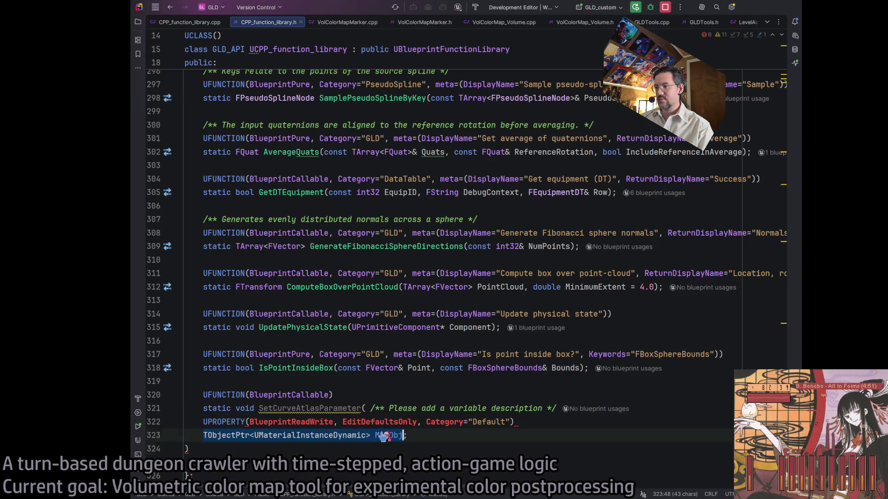
{"action": "type", "text": "TObjectPtr<UMaterialInstanceDynamic> MatObj"}
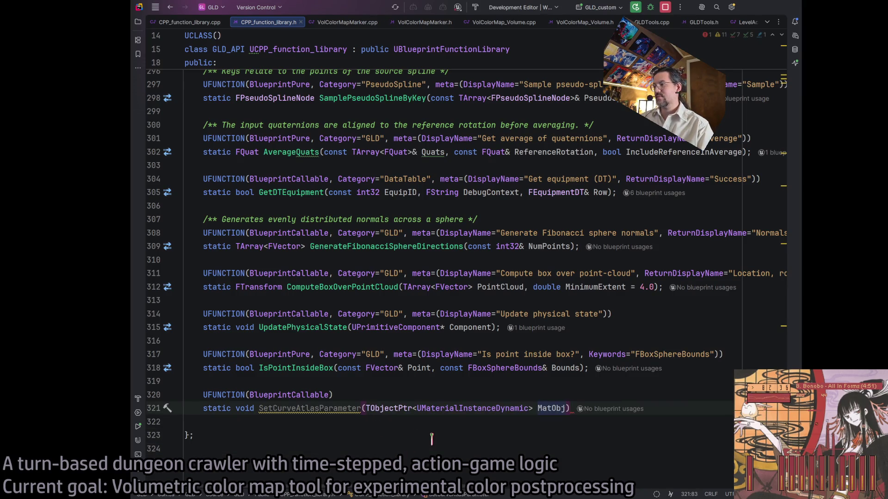
{"action": "key", "text": "BackSpace"}
{"action": "key", "text": "BackSpace"}
{"action": "key", "text": "BackSpace"}
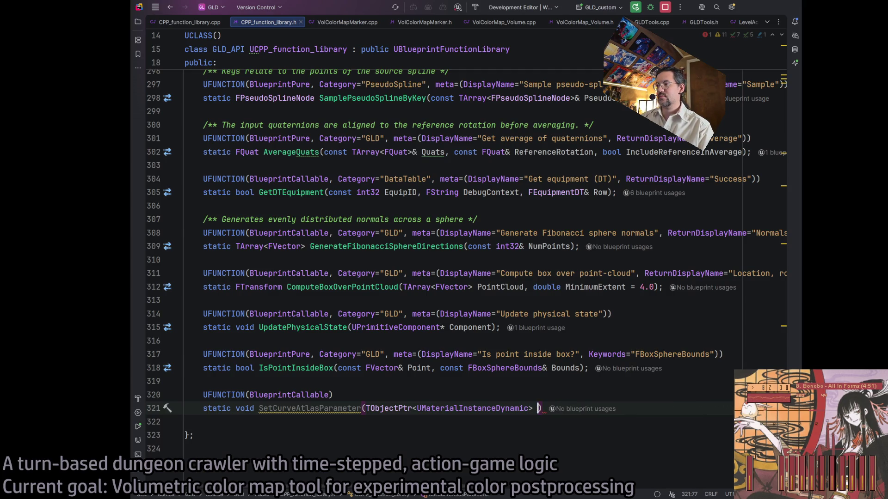
{"action": "type", "text": "MID"}
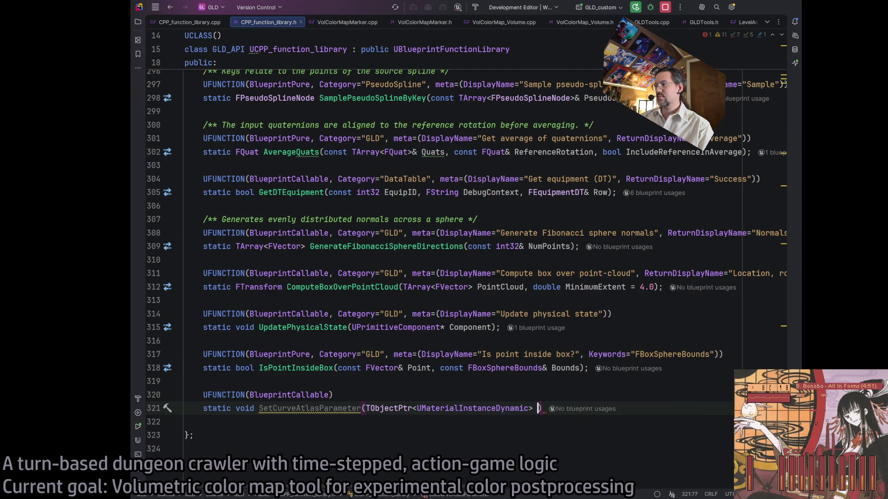
{"action": "key", "text": "BackSpace"}
{"action": "key", "text": "BackSpace"}
{"action": "key", "text": "BackSpace"}
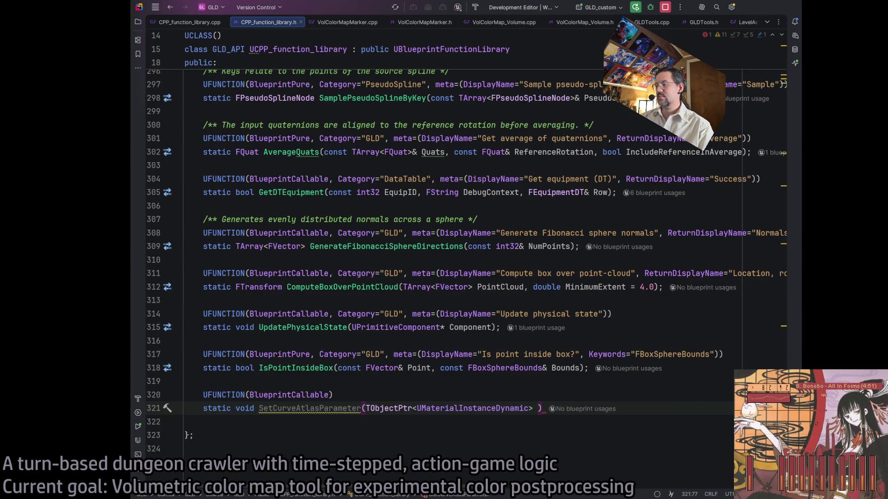
{"action": "type", "text": "Mat"}
{"action": "key", "text": "BackSpace"}
{"action": "key", "text": "BackSpace"}
{"action": "key", "text": "BackSpace"}
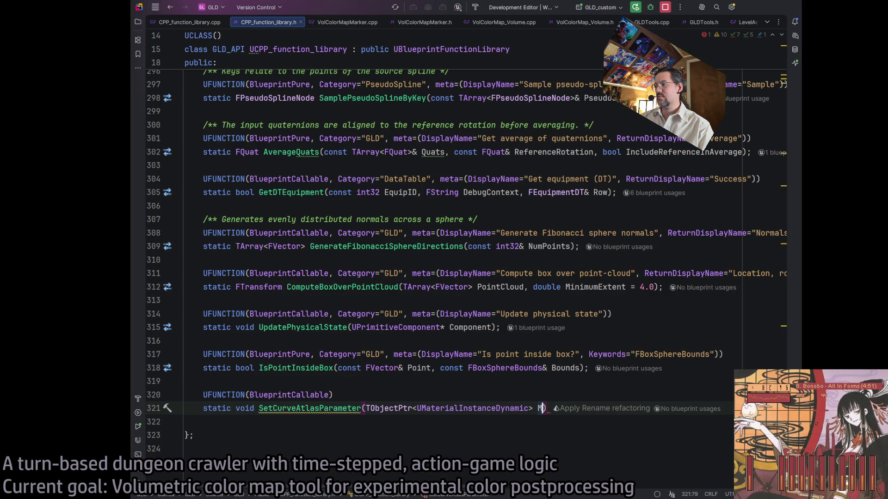
{"action": "type", "text": "MID"}
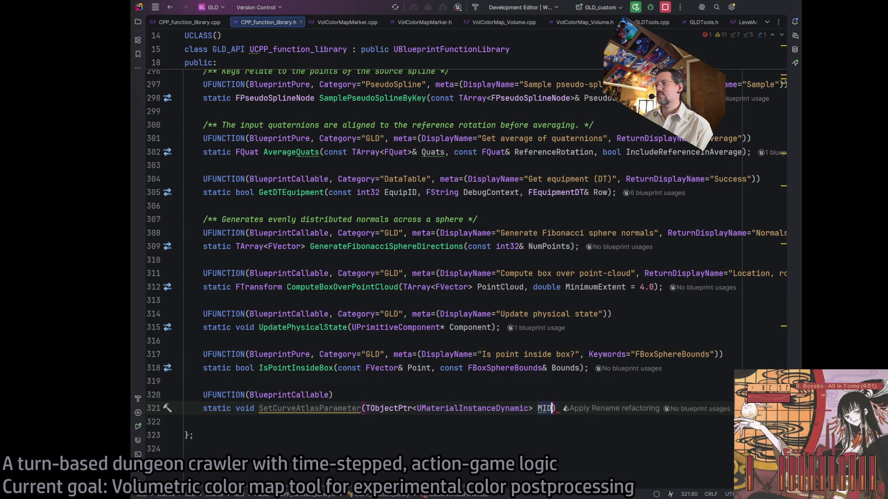
{"action": "key", "text": "BackSpace"}
{"action": "key", "text": "BackSpace"}
{"action": "key", "text": "BackSpace"}
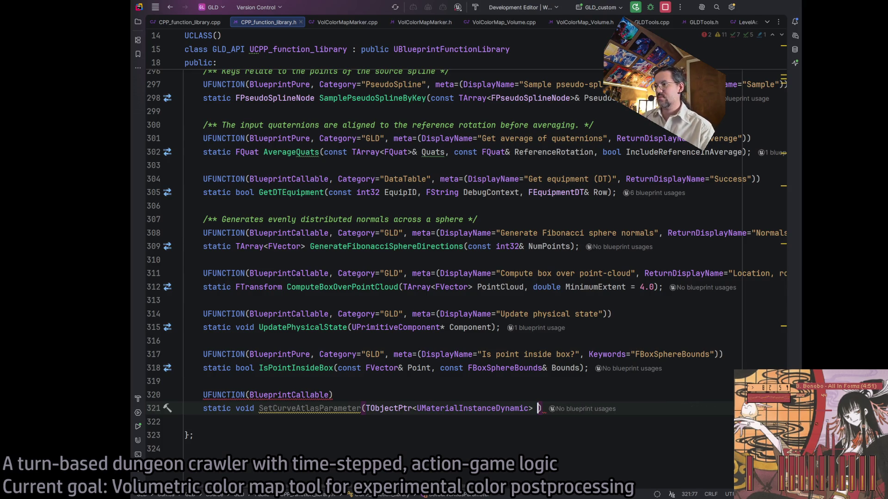
{"action": "type", "text": "DynamicMaterialI"}
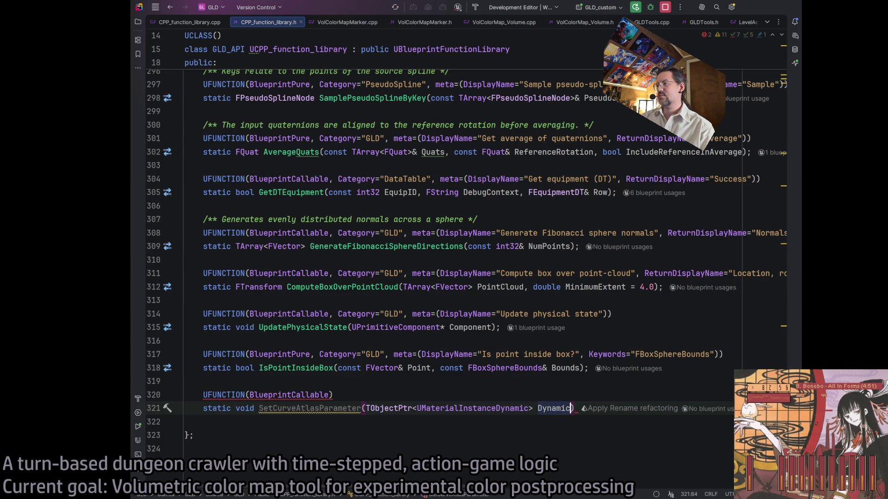
{"action": "key", "text": "BackSpace"}
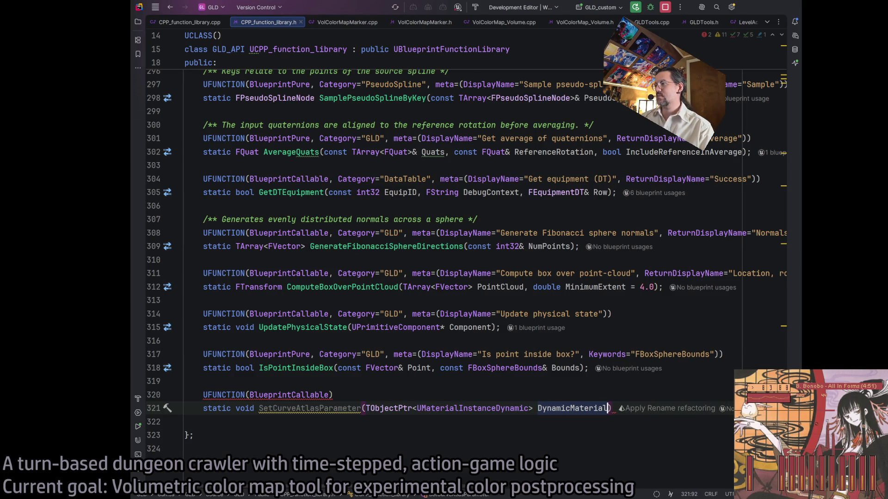
{"action": "type", "text": ");"}
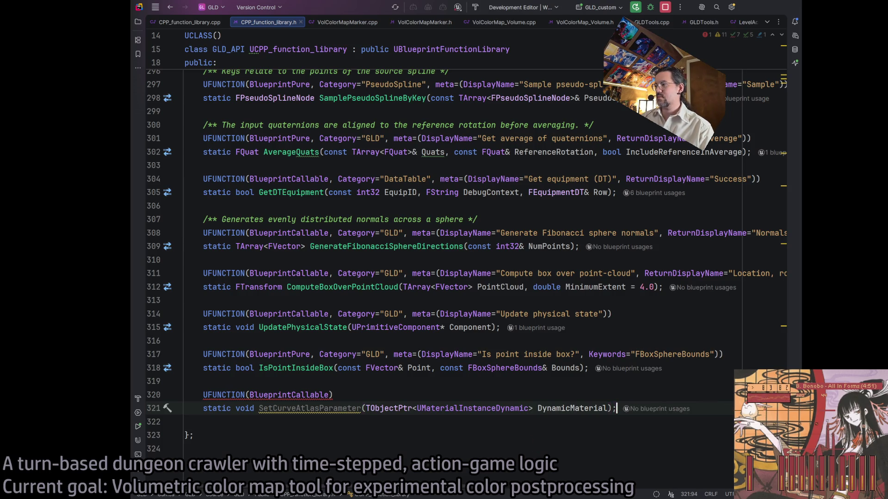
{"action": "left_click", "coordinate": [330, 395]}
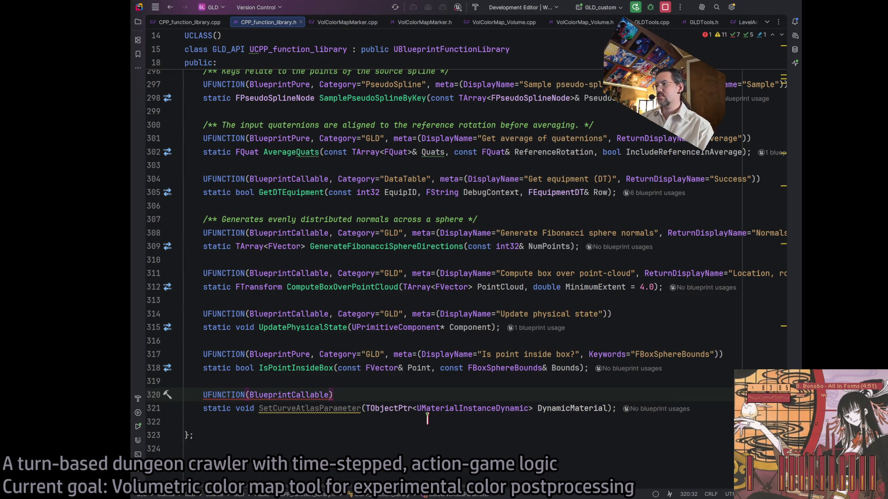
Step: Accept the Category and meta completion for the UFUNCTION and remove the extra GetPointOnBoxSurface declaration
{"action": "type", "text": ","}
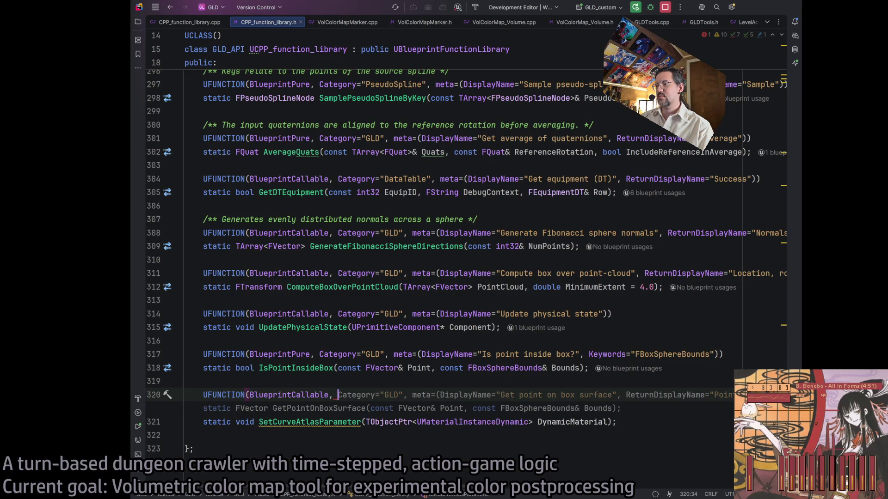
{"action": "key", "text": "Tab"}
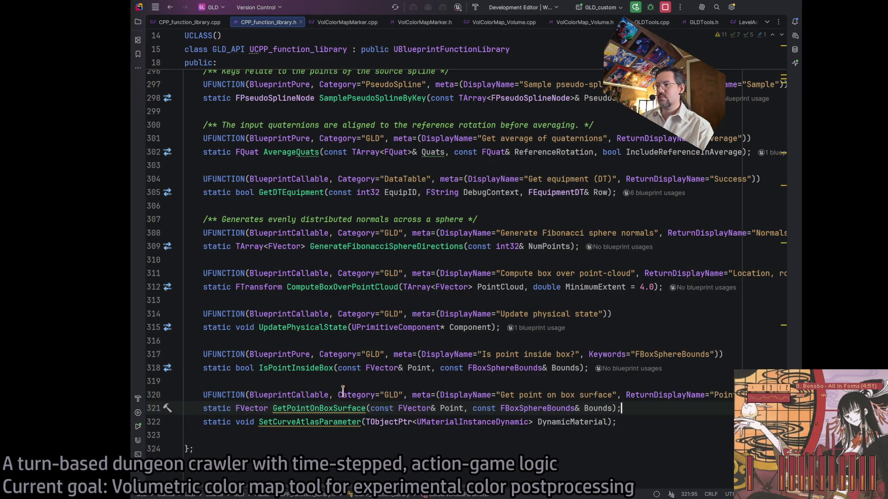
{"action": "triple_click", "coordinate": [303, 410]}
{"action": "key", "text": "Delete"}
Step: Rename the display name to 'Set curve atlas' and make the parameter a raw UMaterialInstanceDynamic* pointer
{"action": "left_click_drag", "start_coordinate": [501, 395], "coordinate": [592, 398]}
{"action": "type", "text": "Set curve t"}
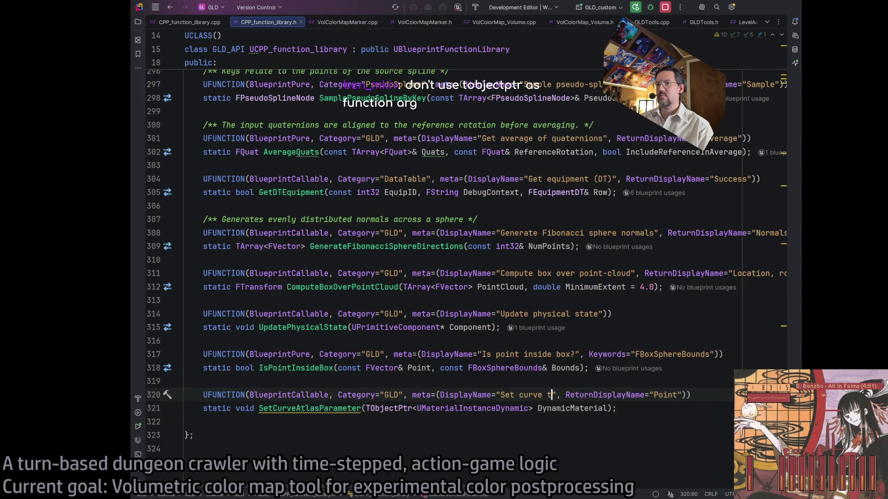
{"action": "type", "text": "atlas"}
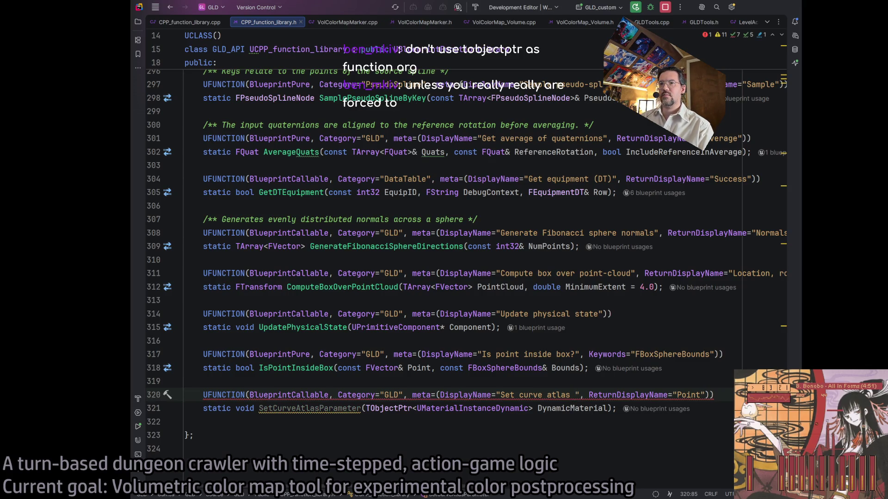
{"action": "double_click", "coordinate": [387, 408]}
{"action": "key", "text": "Delete"}
{"action": "key", "text": "Delete"}
{"action": "key", "text": "ctrl+Right"}
{"action": "key", "text": "Delete"}
{"action": "type", "text": "*"}
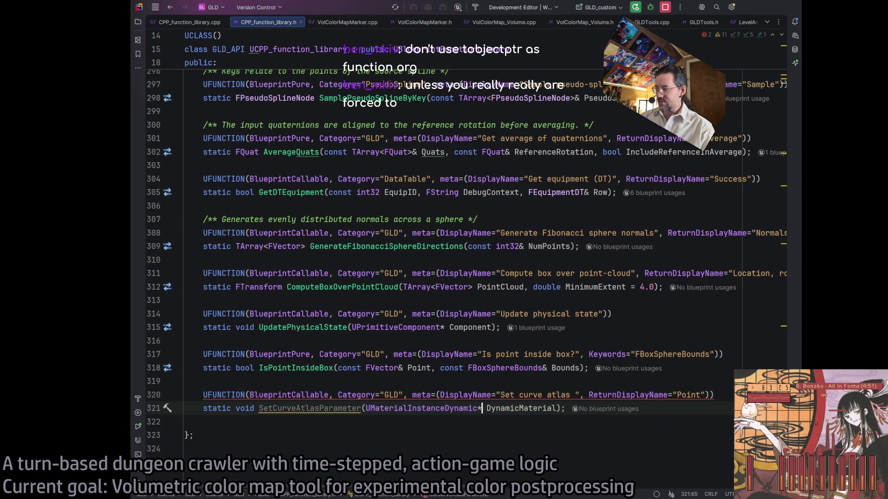
Step: Complete the display name as 'Set curve atlas parameter' and remove the ReturnDisplayName meta entry
{"action": "left_click", "coordinate": [575, 395]}
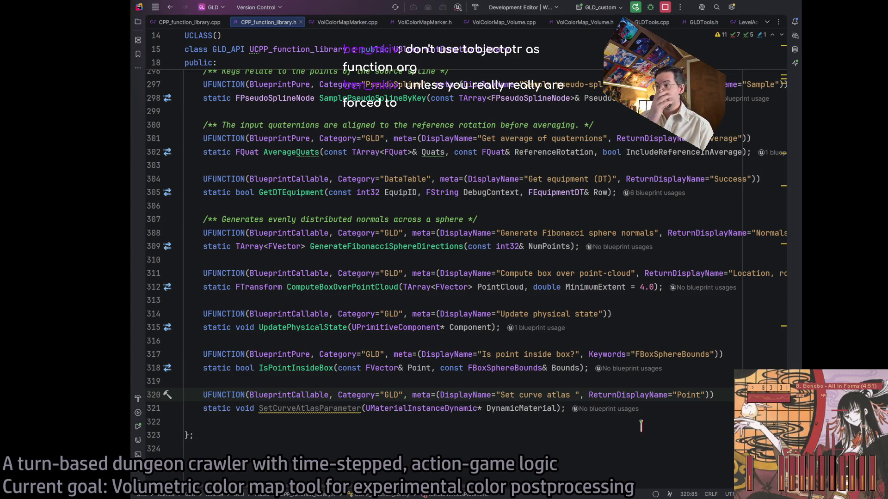
{"action": "type", "text": "parameter"}
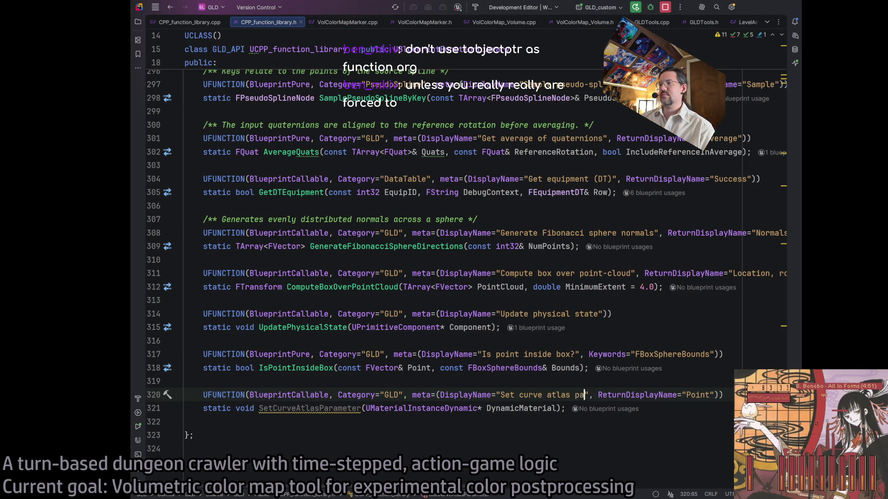
{"action": "double_click", "coordinate": [659, 395]}
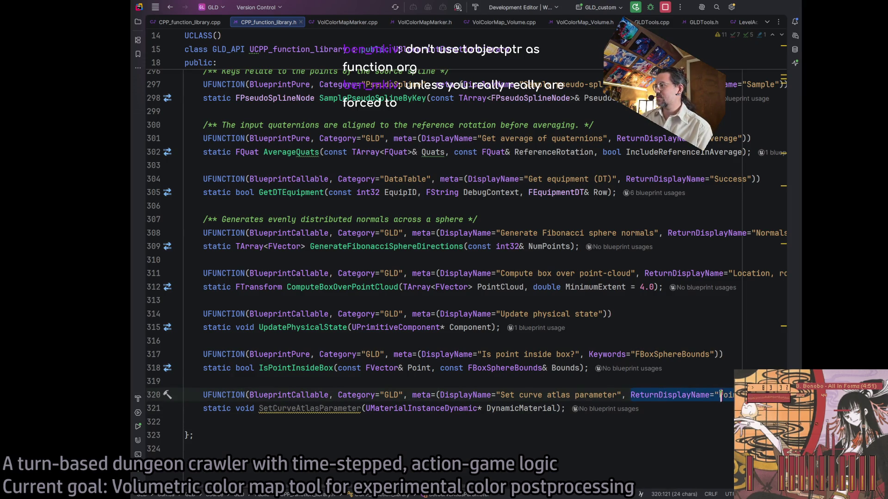
{"action": "left_click", "coordinate": [601, 409]}
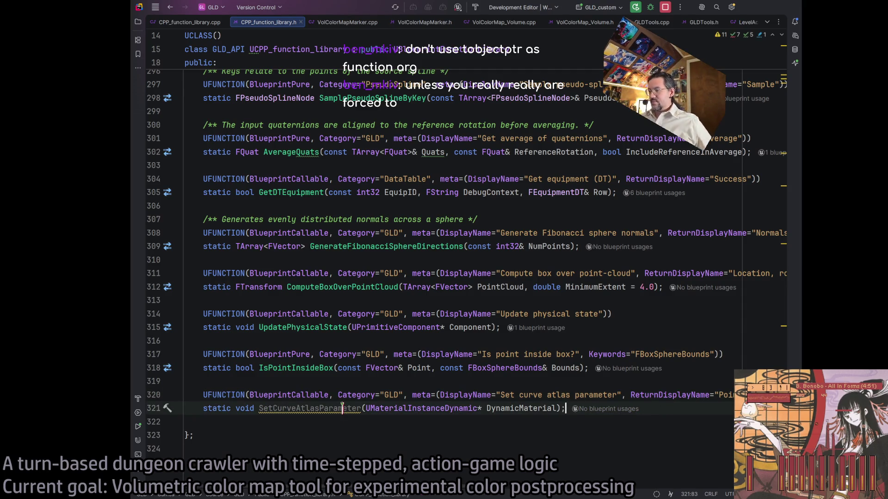
{"action": "left_click_drag", "start_coordinate": [630, 395], "coordinate": [732, 395]}
{"action": "key", "text": "BackSpace"}
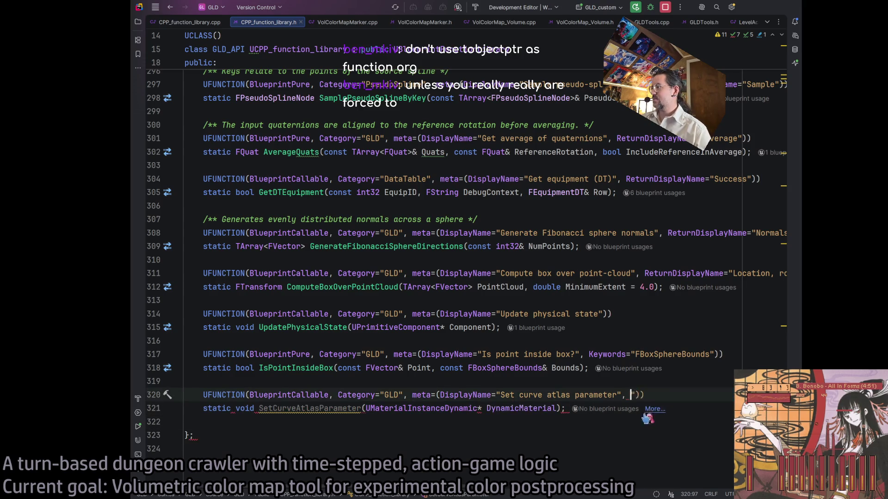
{"action": "key", "text": "Delete"}
{"action": "key", "text": "BackSpace"}
{"action": "key", "text": "BackSpace"}
{"action": "key", "text": "End"}
{"action": "key", "text": "Down"}
{"action": "left_click", "coordinate": [317, 408]}
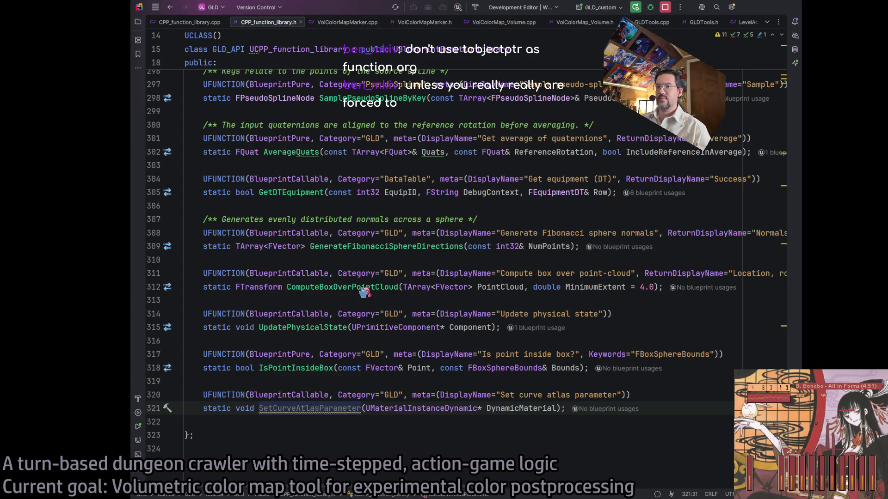
Step: Go to the SetCurveAtlasParameter definition in the .cpp and begin a DynamicMaterial->Curve statement
{"action": "key", "text": "ctrl+b"}
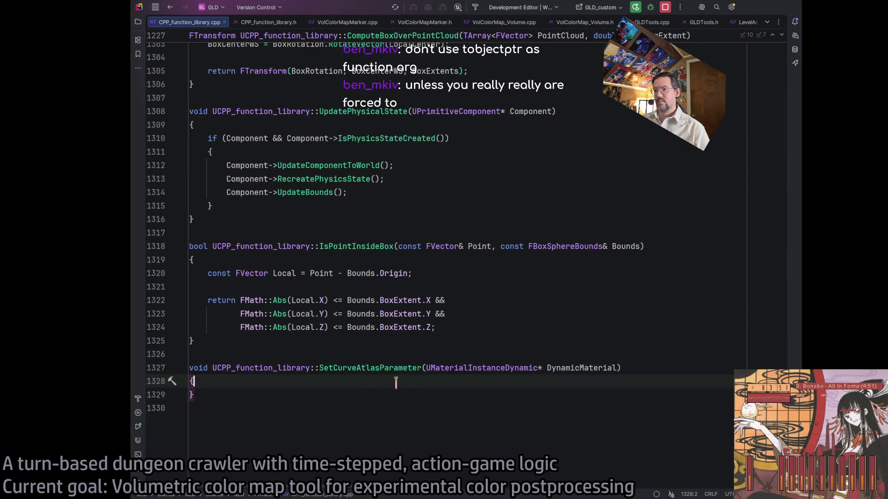
{"action": "key", "text": "Return"}
{"action": "type", "text": "Dynam"}
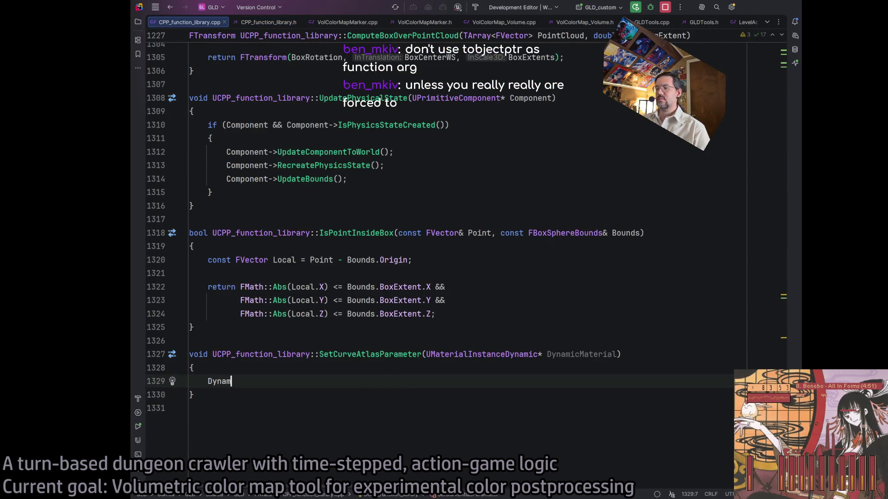
{"action": "type", "text": "icMaterial->Curve"}
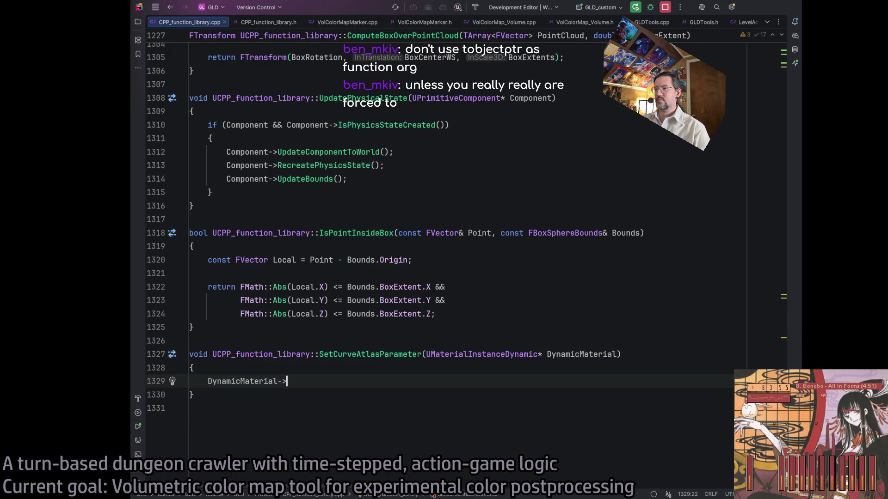
{"action": "key", "text": "Return"}
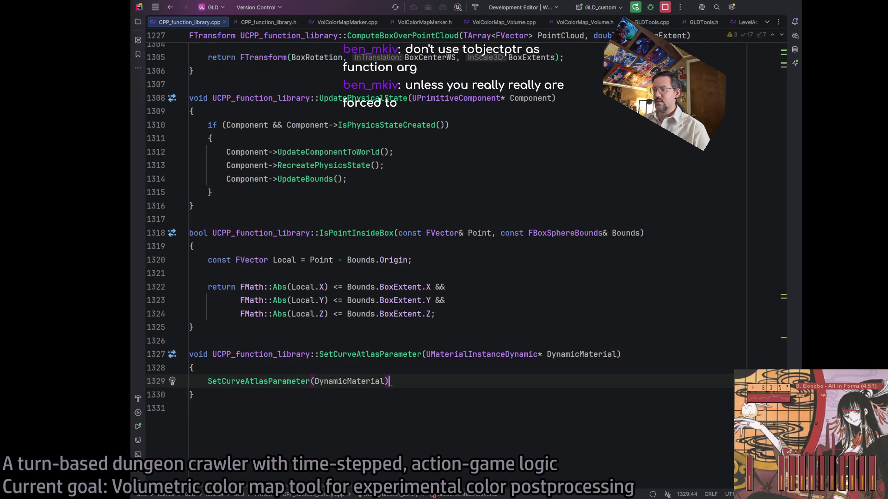
{"action": "key", "text": "ctrl+z"}
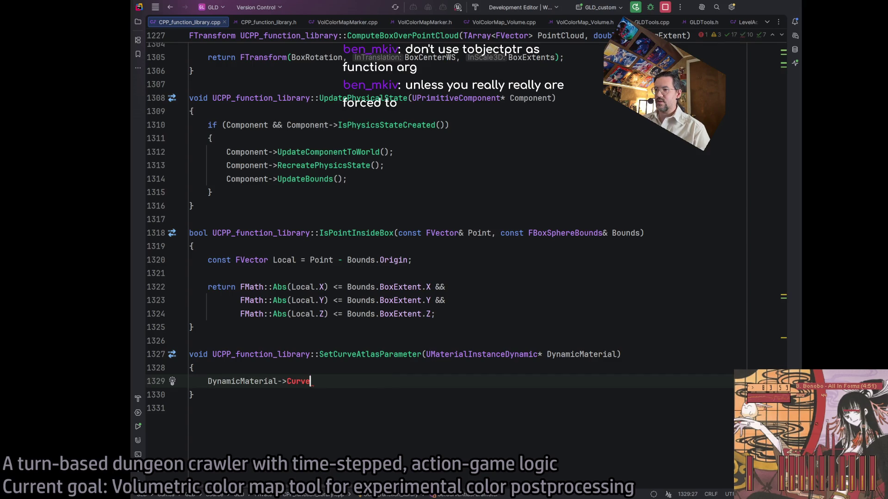
{"action": "key", "text": "BackSpace"}
{"action": "key", "text": "BackSpace"}
{"action": "key", "text": "BackSpace"}
{"action": "key", "text": "BackSpace"}
{"action": "key", "text": "BackSpace"}
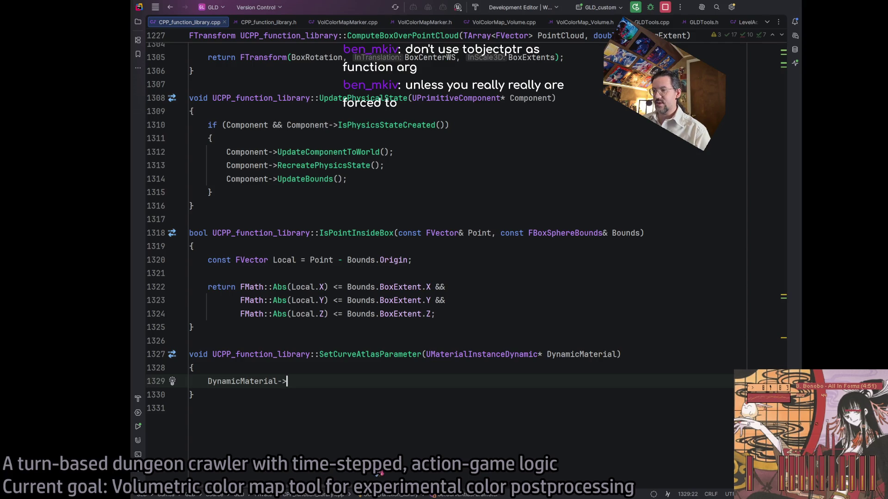
{"action": "type", "text": "curve"}
{"action": "key", "text": "BackSpace"}
{"action": "key", "text": "BackSpace"}
{"action": "key", "text": "BackSpace"}
{"action": "key", "text": "BackSpace"}
{"action": "key", "text": "BackSpace"}
{"action": "type", "text": "atlas"}
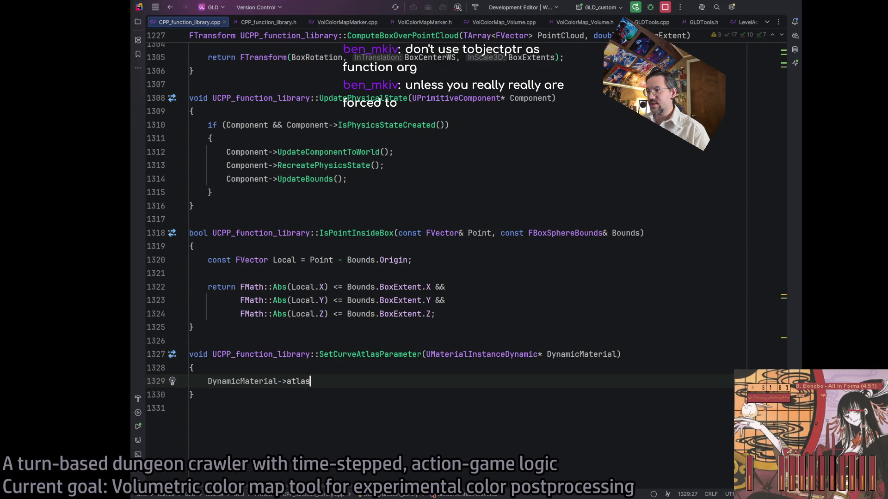
{"action": "key", "text": "BackSpace"}
{"action": "key", "text": "BackSpace"}
{"action": "key", "text": "BackSpace"}
{"action": "key", "text": "BackSpace"}
{"action": "key", "text": "BackSpace"}
{"action": "key", "text": "BackSpace"}
{"action": "key", "text": "BackSpace"}
Step: Try DynamicMaterial.CurveAtlas and Curve member names, reverting the wrong completions, then switch windows
{"action": "type", "text": ".Curve"}
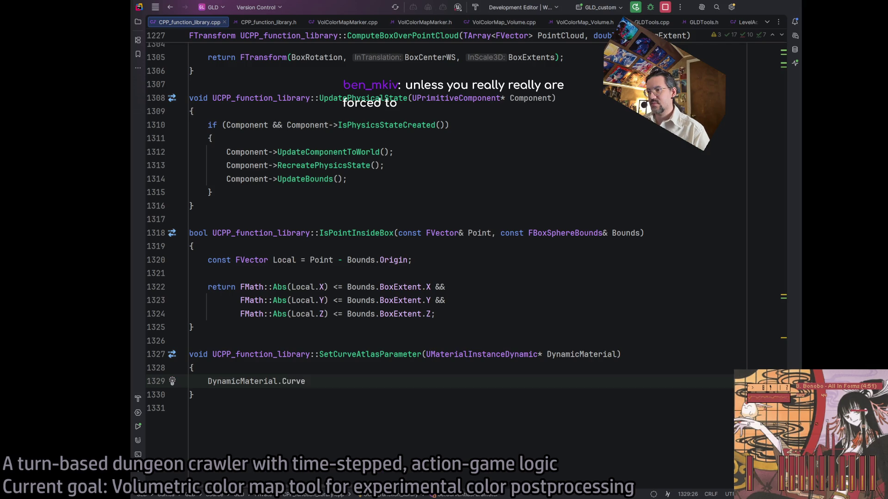
{"action": "key", "text": "BackSpace"}
{"action": "key", "text": "BackSpace"}
{"action": "key", "text": "BackSpace"}
{"action": "key", "text": "BackSpace"}
{"action": "key", "text": "BackSpace"}
{"action": "type", "text": "Atlas"}
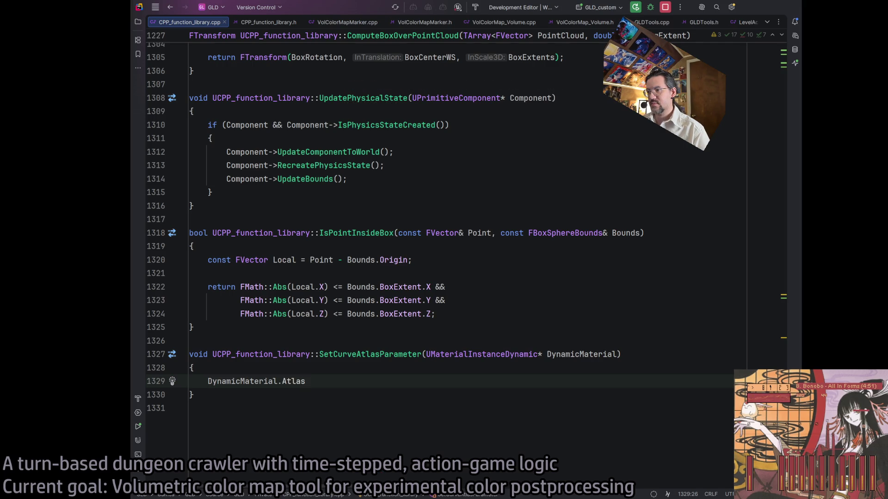
{"action": "key", "text": "Return"}
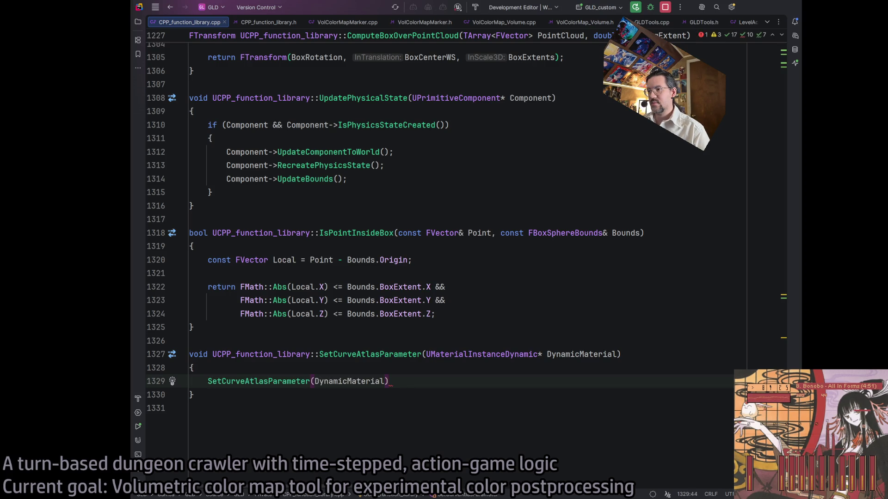
{"action": "key", "text": "ctrl+z"}
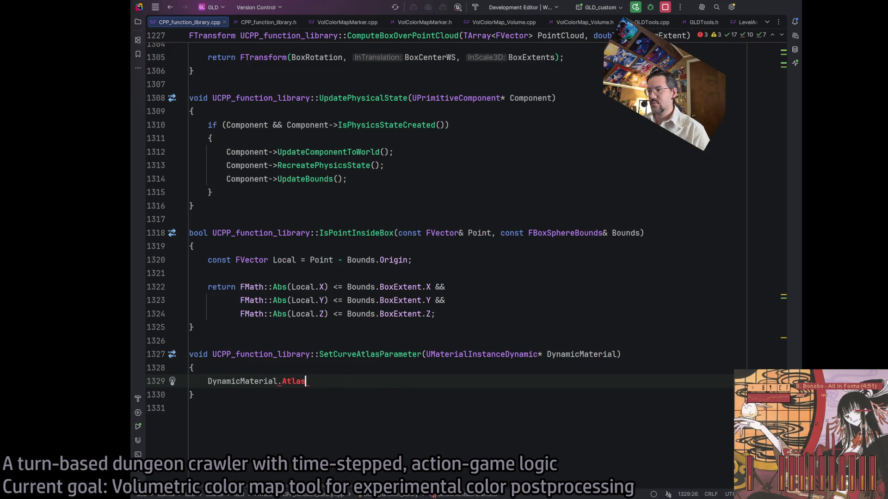
{"action": "key", "text": "BackSpace"}
{"action": "key", "text": "BackSpace"}
{"action": "key", "text": "BackSpace"}
{"action": "type", "text": "Curve"}
{"action": "key", "text": "BackSpace"}
{"action": "key", "text": "BackSpace"}
{"action": "key", "text": "BackSpace"}
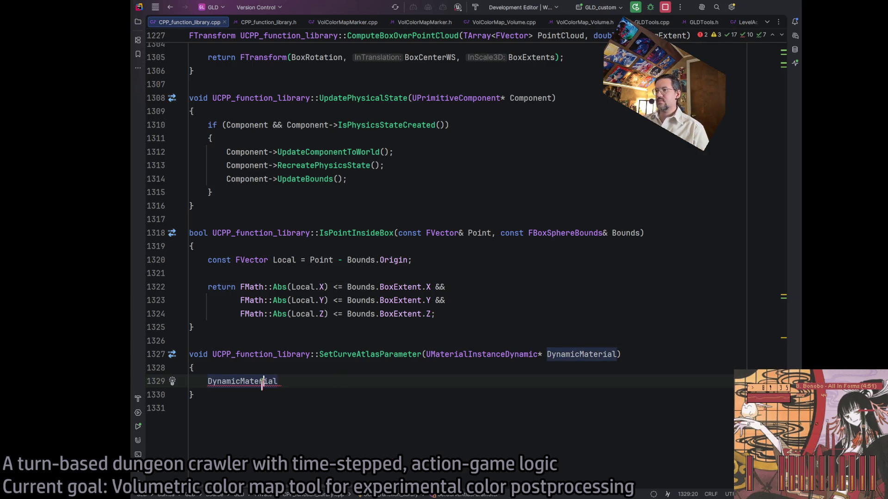
{"action": "key", "text": "alt+Tab"}
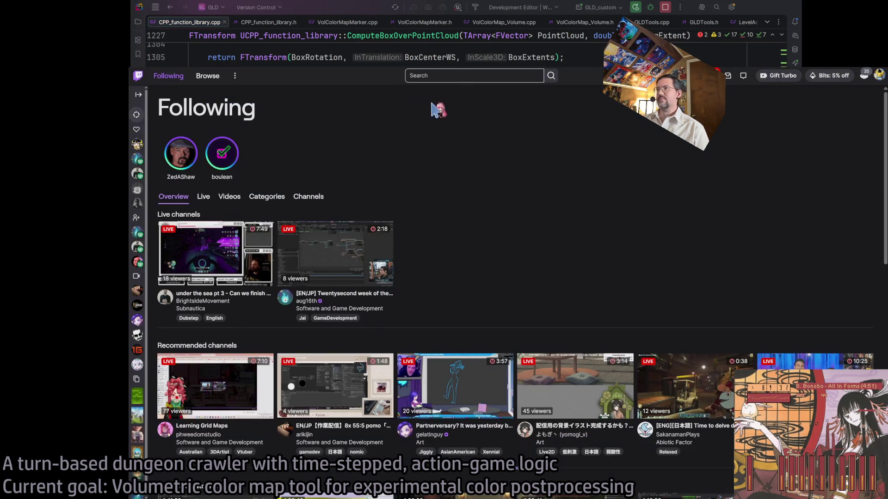
Step: Launch ChatGPT, open the UE Recyclable Chat, and start replacing the earlier question with 'In Unreal Engine...'
{"action": "key", "text": "alt+space"}
{"action": "type", "text": "chat"}
{"action": "key", "text": "Return"}
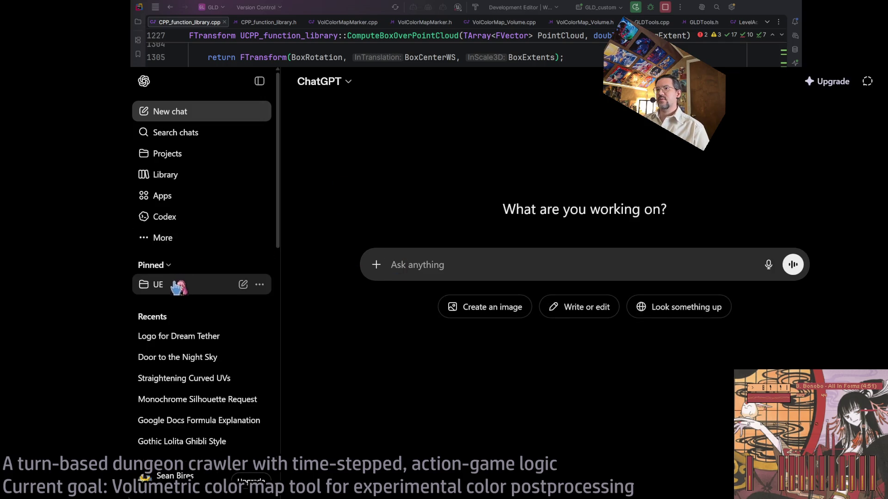
{"action": "left_click", "coordinate": [179, 284]}
{"action": "left_click", "coordinate": [214, 313]}
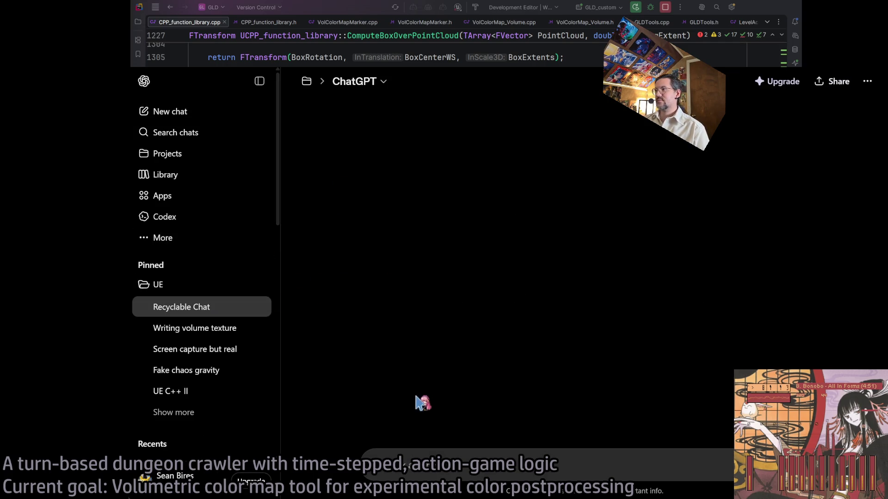
{"action": "scroll", "coordinate": [682, 217], "scroll_direction": "up", "scroll_amount": 20}
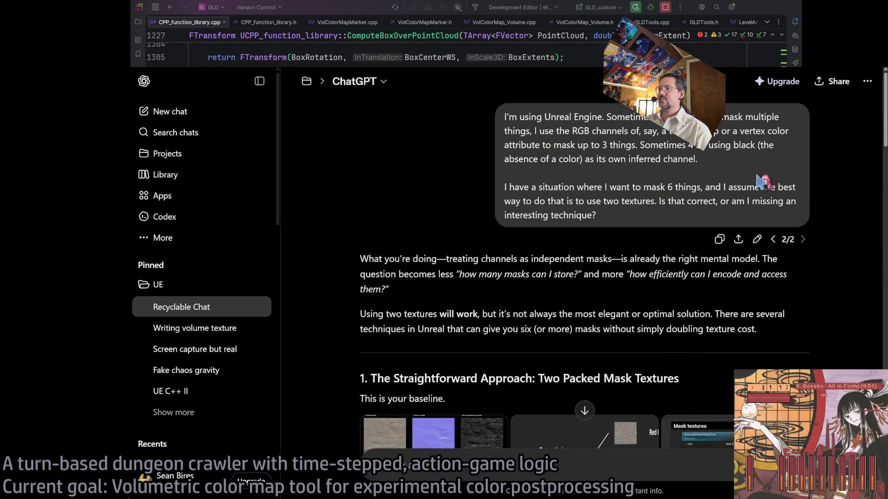
{"action": "left_click", "coordinate": [765, 238]}
{"action": "key", "text": "ctrl+a"}
{"action": "type", "text": "In U"}
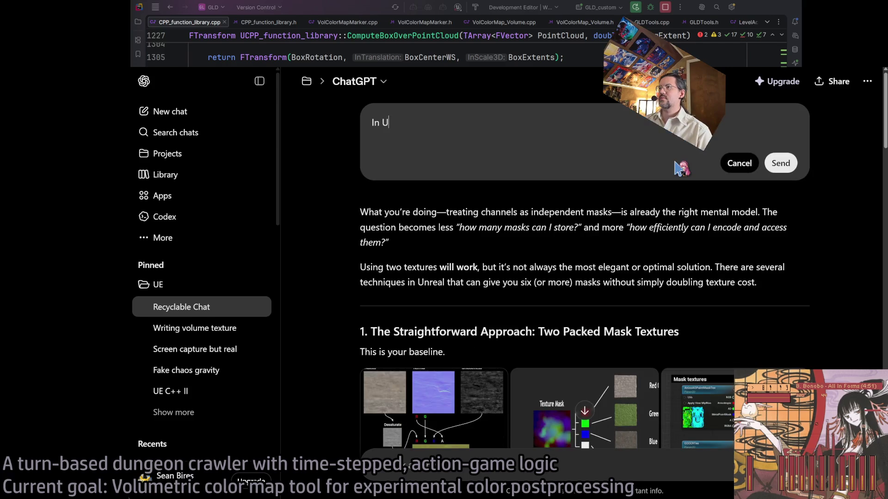
{"action": "type", "text": "nreal ENgine gine C++, I would like to "}
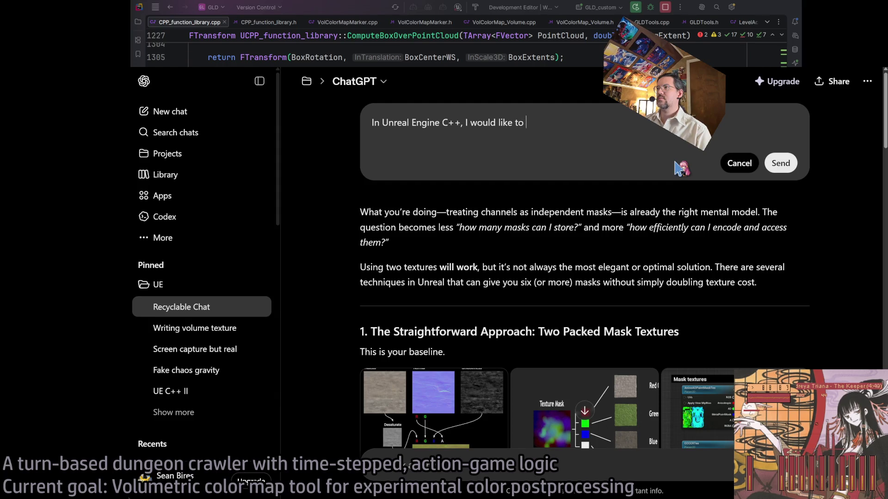
{"action": "type", "text": " dynamic material instance"}
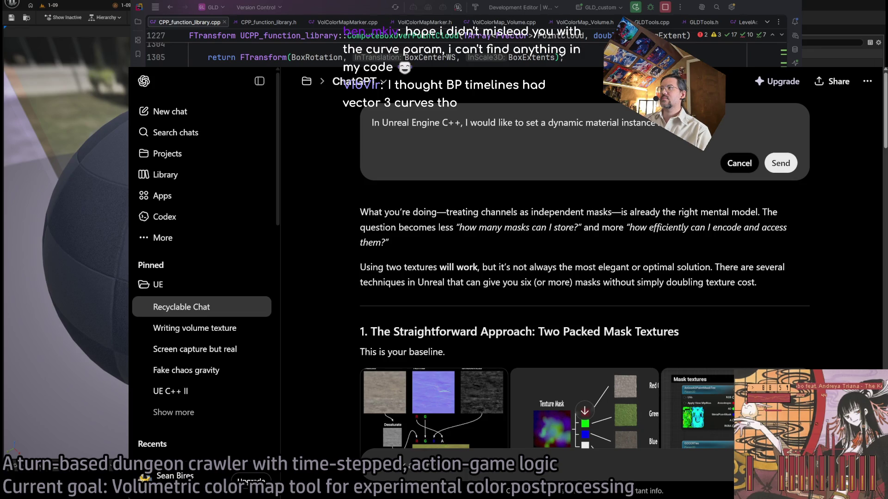
Step: Check the C++ code in Rider, then return to the ChatGPT question being edited
{"action": "key", "text": "alt+Tab"}
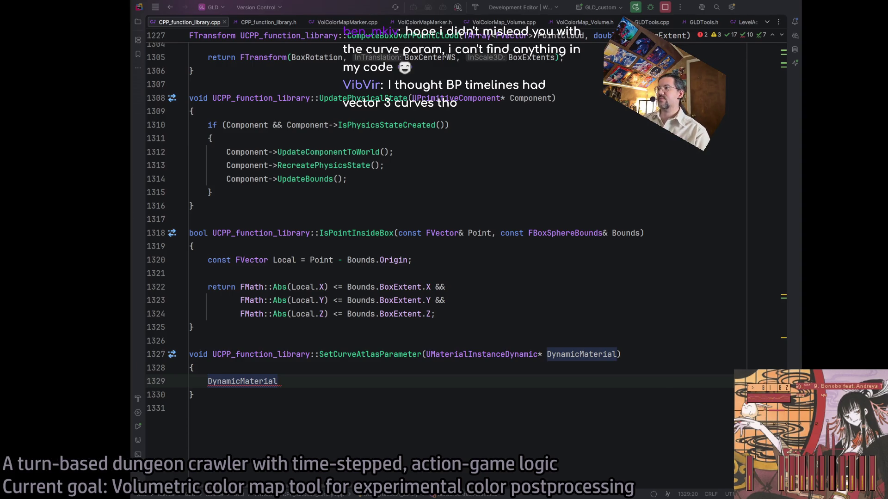
{"action": "key", "text": "alt+Tab"}
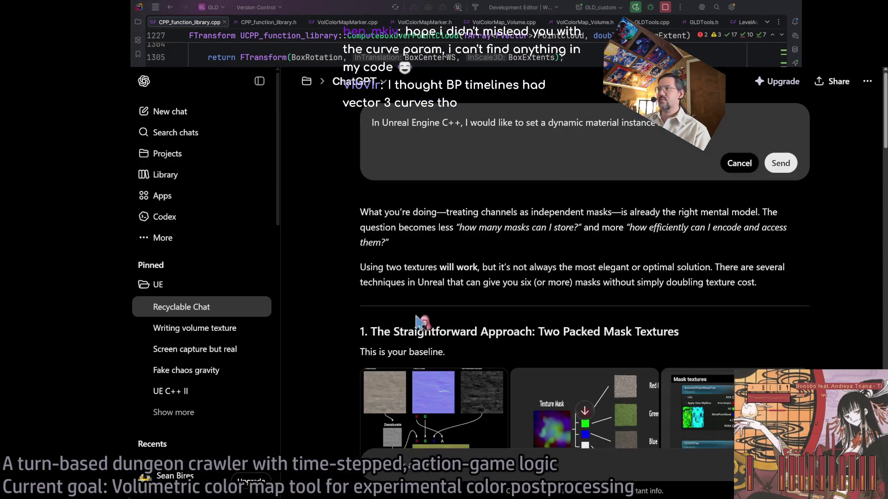
Step: Add to the prompt that curve atlas samplers in the material graph select which color curve they use
{"action": "left_click_drag", "start_coordinate": [465, 122], "coordinate": [666, 123]}
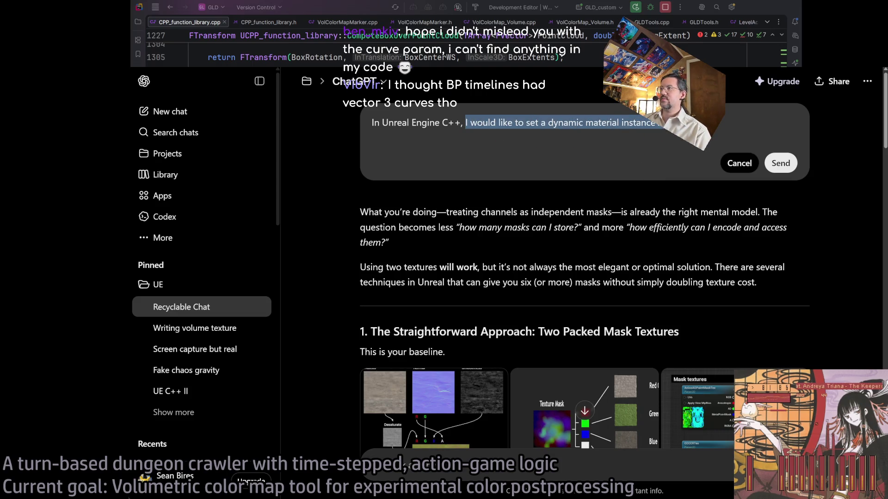
{"action": "left_click", "coordinate": [662, 122]}
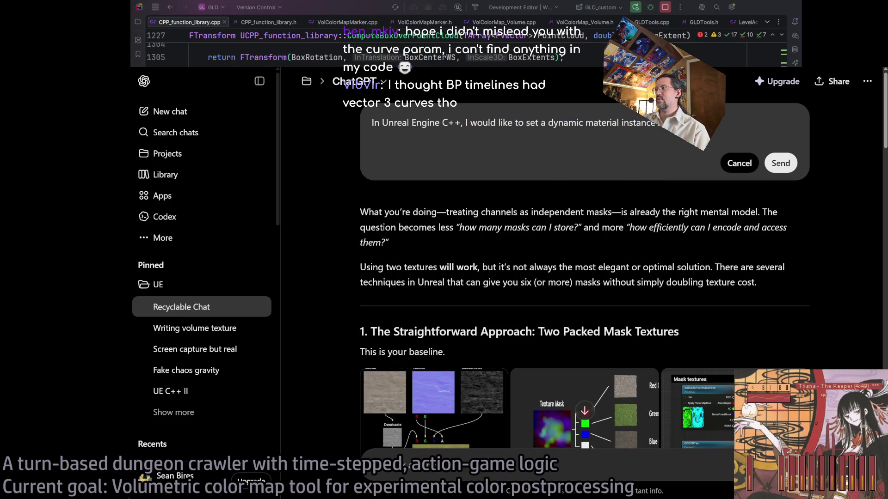
{"action": "type", "text": "ter."}
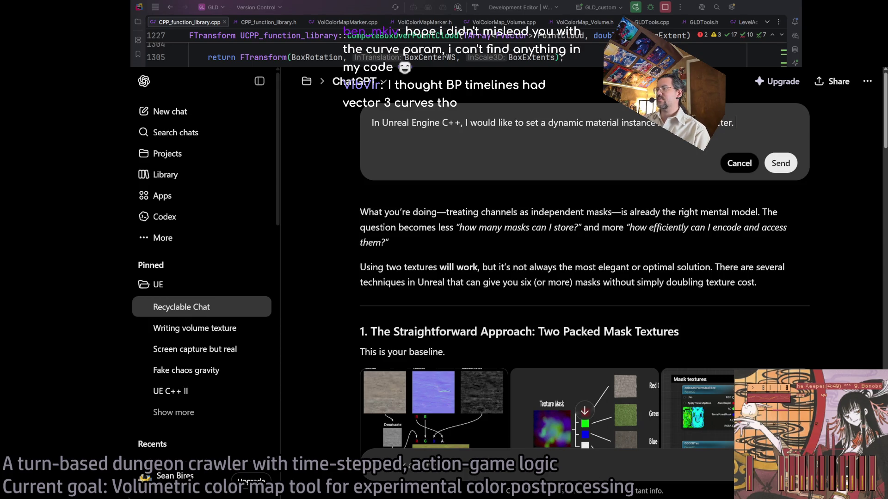
{"action": "type", "text": "I have a series of "}
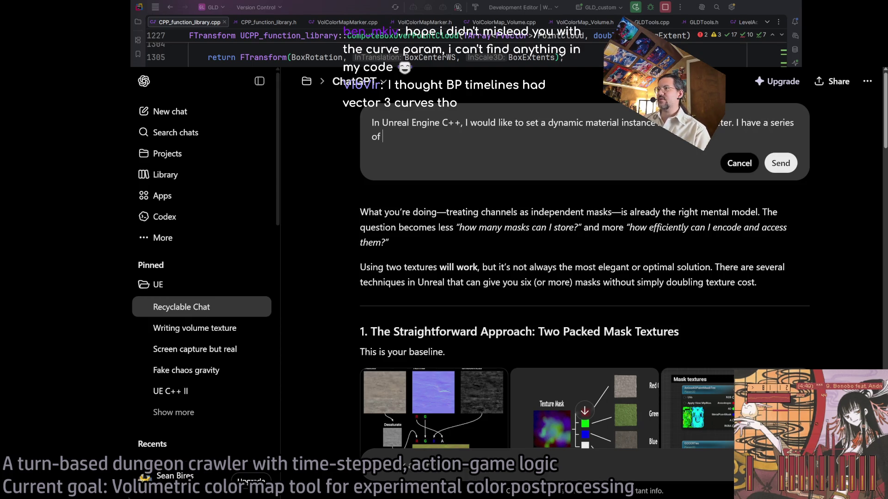
{"action": "type", "text": "curve atla"}
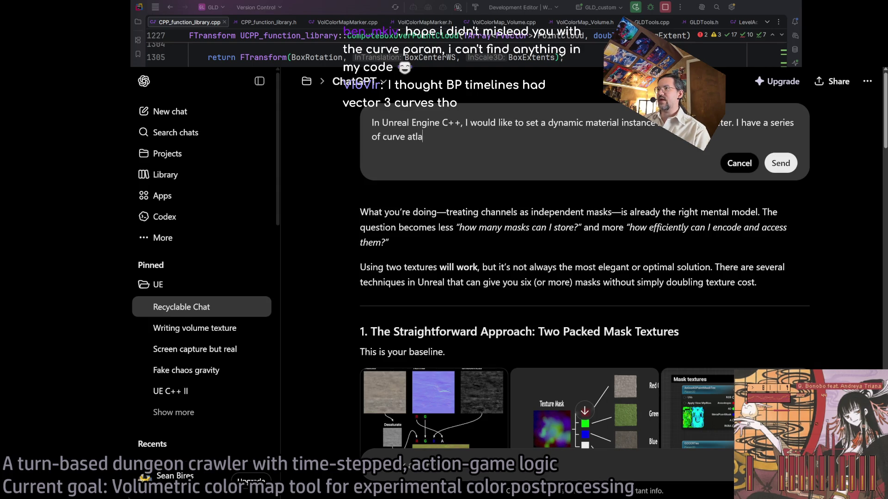
{"action": "type", "text": "s samplers in my "}
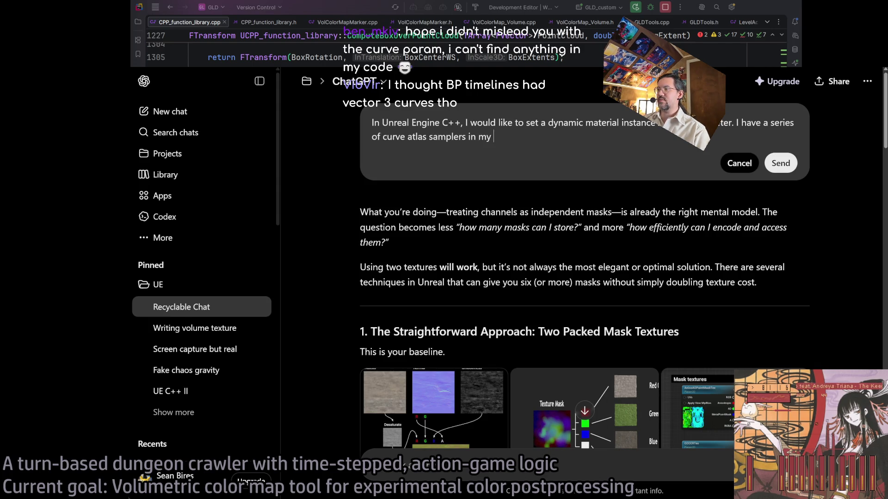
{"action": "type", "text": "material graph, and "}
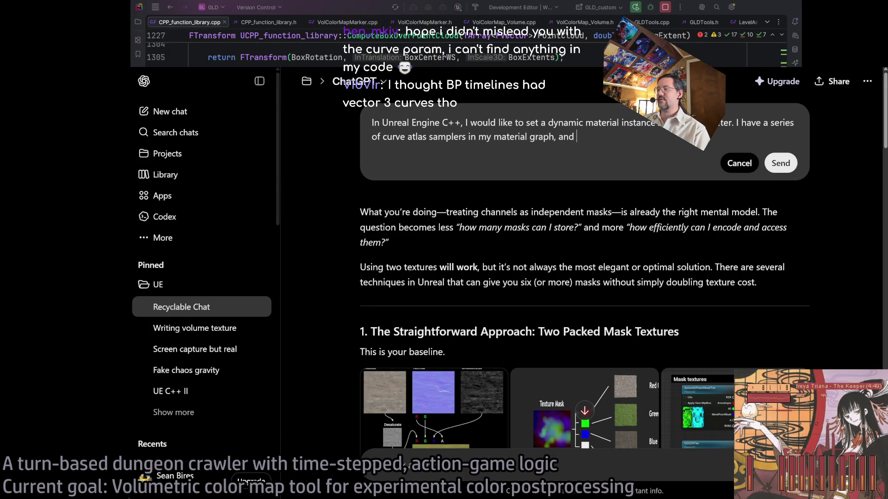
{"action": "type", "text": "when I make a material i"}
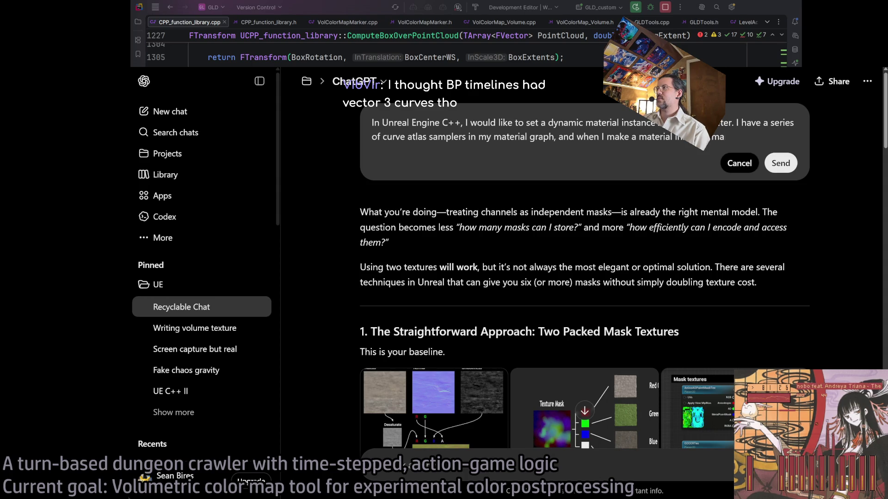
{"action": "type", "text": "asset"}
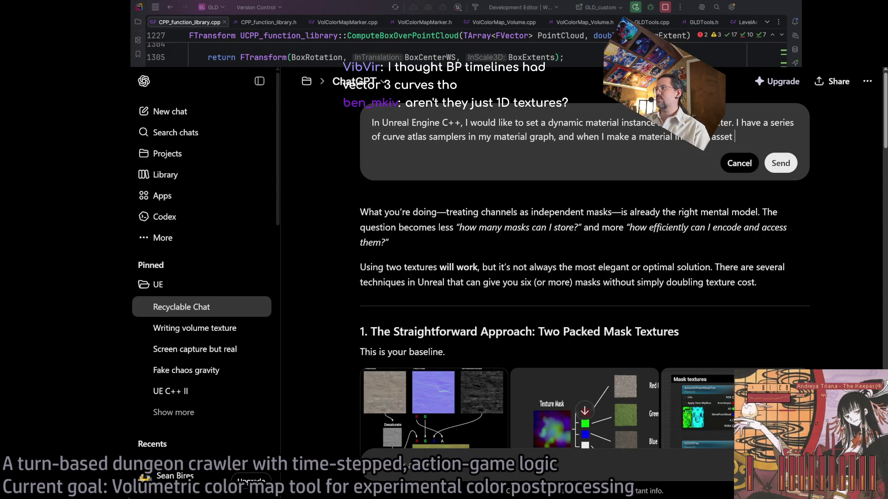
{"action": "type", "text": " on disk, "}
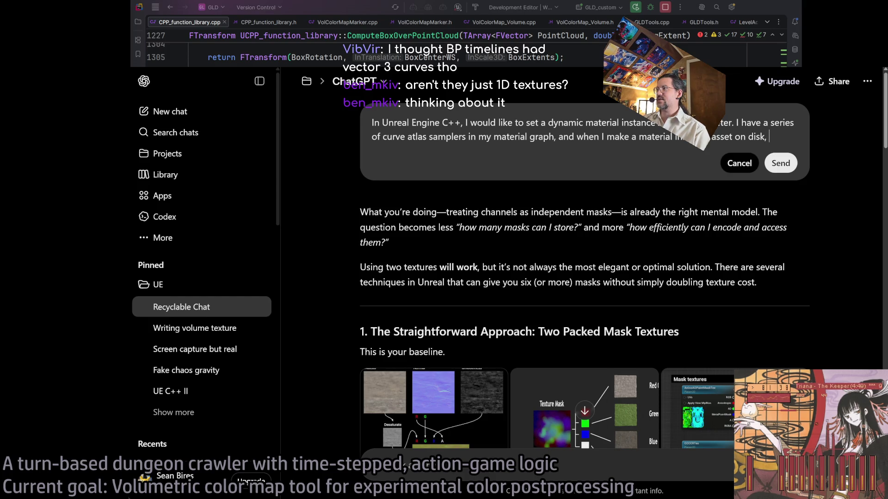
{"action": "type", "text": "I can"}
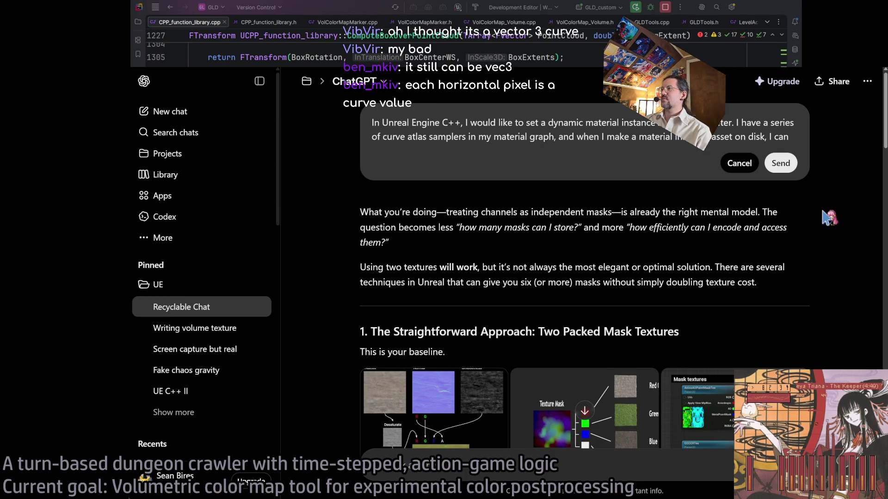
{"action": "type", "text": "select which co"}
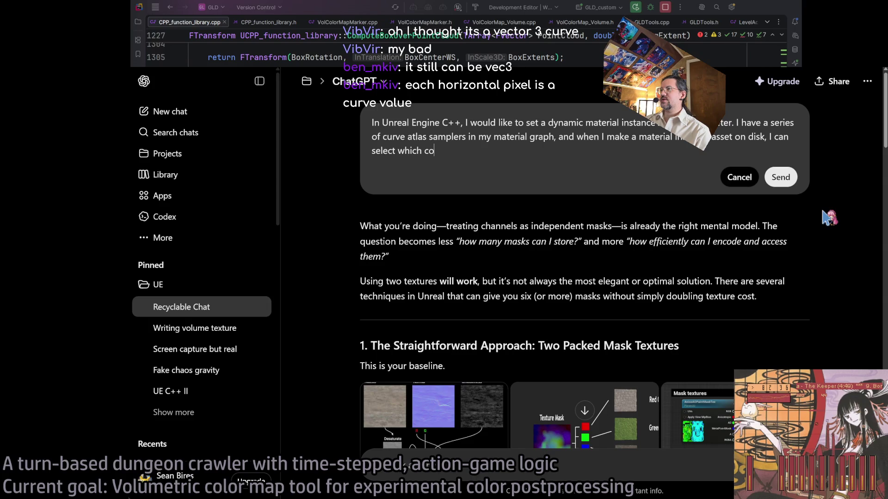
{"action": "type", "text": "lor curve th"}
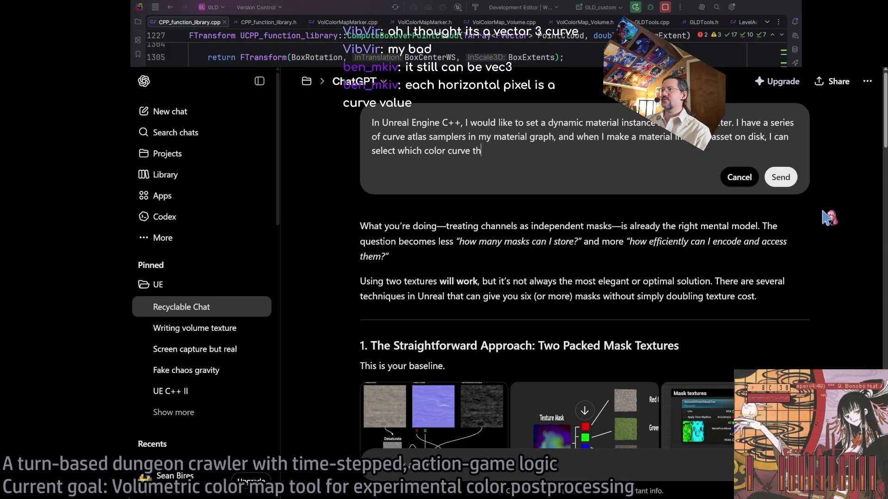
{"action": "type", "text": "ey use."}
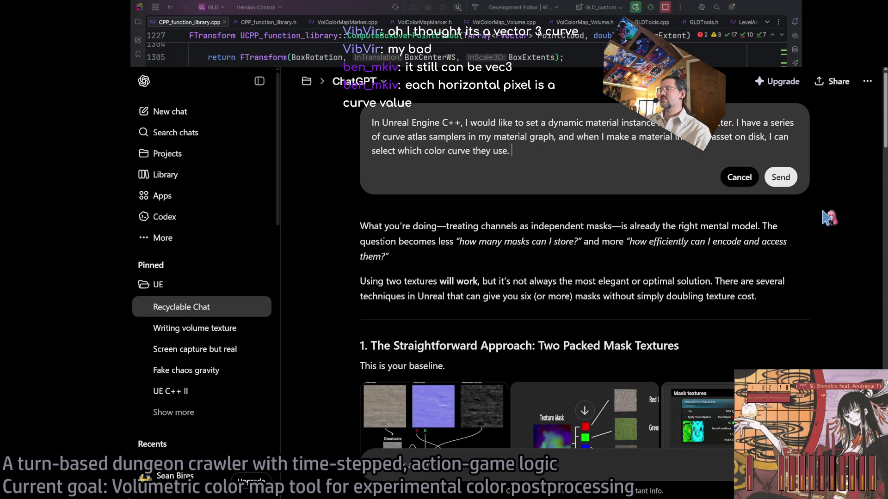
Step: Ask whether the curve choice in an atlas can be set dynamically at runtime, and send the question
{"action": "key", "text": "BackSpace"}
{"action": "key", "text": "BackSpace"}
{"action": "type", "text": "in a given atlas."}
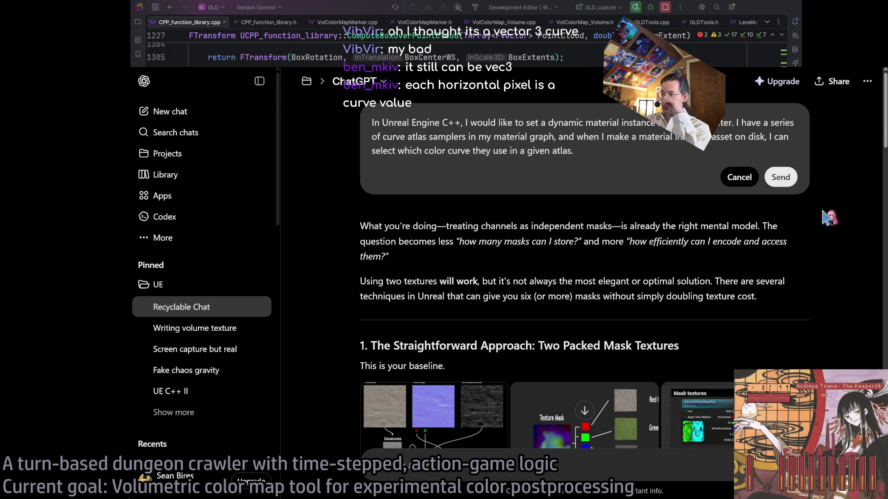
{"action": "type", "text": " Is it possible to set the choice of curve "}
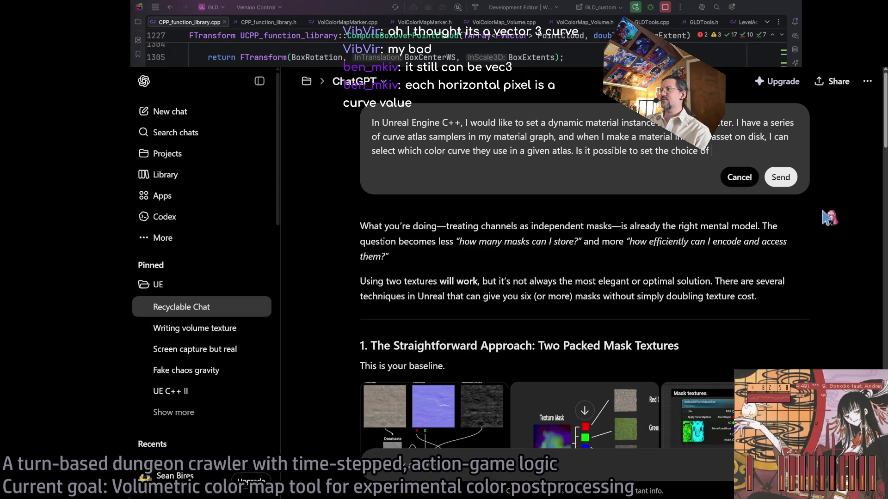
{"action": "type", "text": "dynami"}
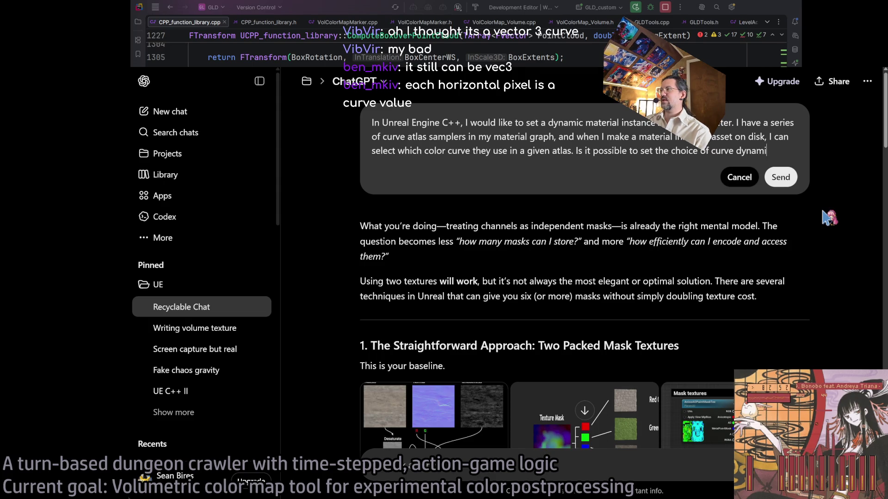
{"action": "type", "text": "cally?"}
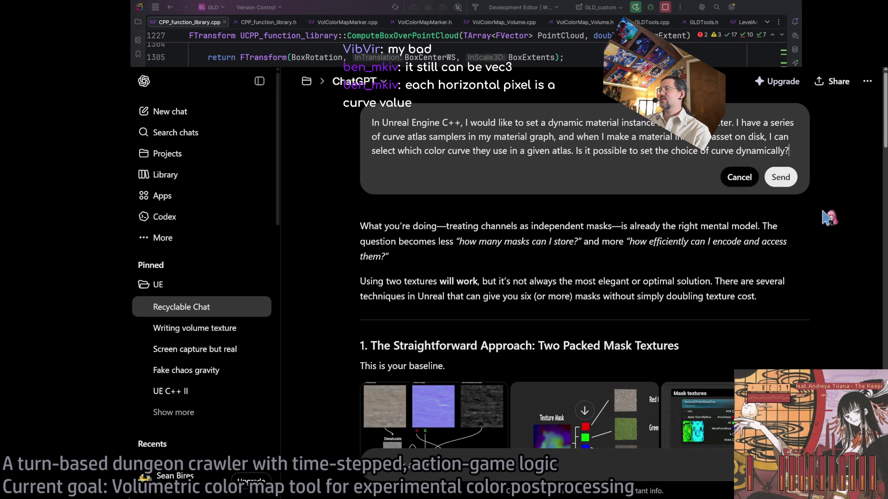
{"action": "key", "text": "BackSpace"}
{"action": "type", "text": "at runtime?"}
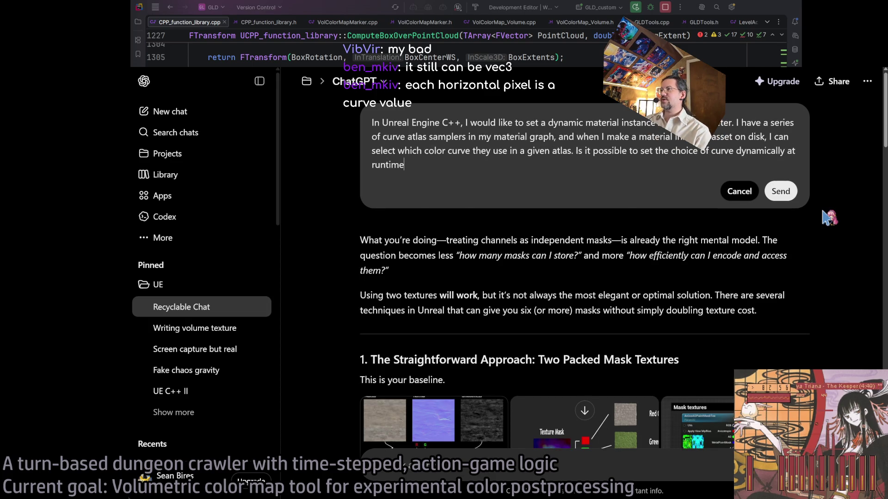
{"action": "left_click", "coordinate": [781, 192]}
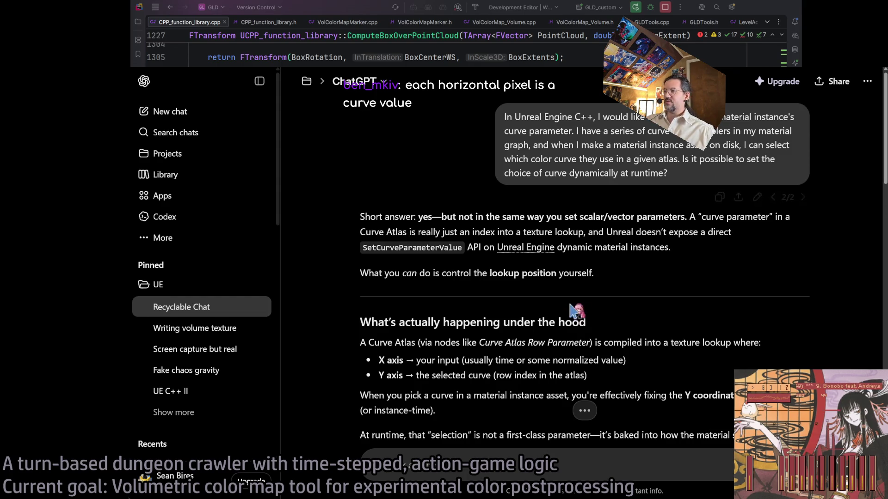
{"action": "scroll", "coordinate": [573, 314], "scroll_direction": "down", "scroll_amount": 3}
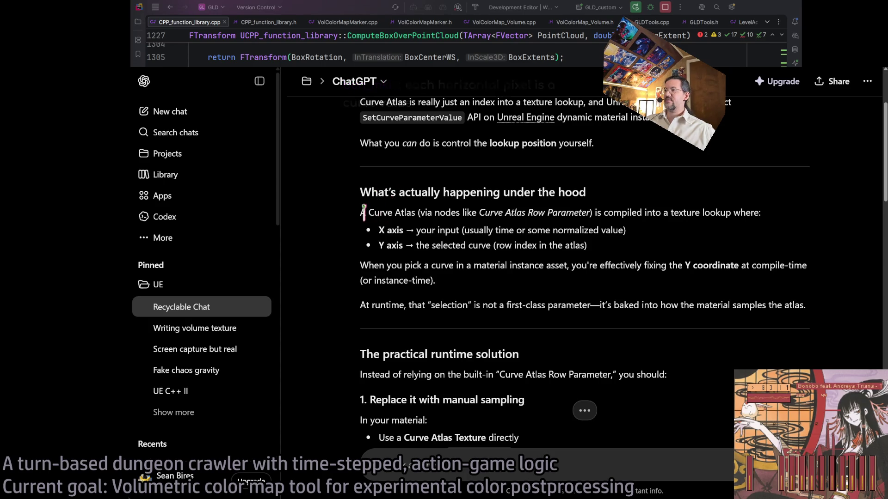
{"action": "mouse_move", "coordinate": [379, 230]}
{"action": "left_mouse_down"}
{"action": "mouse_move", "coordinate": [656, 233]}
{"action": "mouse_move", "coordinate": [635, 232]}
{"action": "left_mouse_up"}
{"action": "left_click_drag", "start_coordinate": [385, 246], "coordinate": [606, 246]}
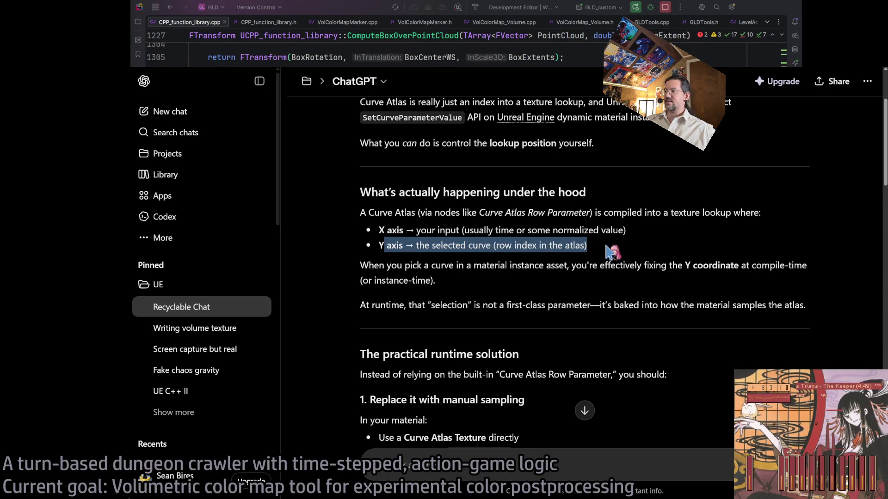
{"action": "mouse_move", "coordinate": [361, 265]}
{"action": "left_mouse_down"}
{"action": "mouse_move", "coordinate": [499, 286]}
{"action": "mouse_move", "coordinate": [626, 264]}
{"action": "mouse_move", "coordinate": [807, 267]}
{"action": "left_mouse_up"}
{"action": "left_click", "coordinate": [363, 287]}
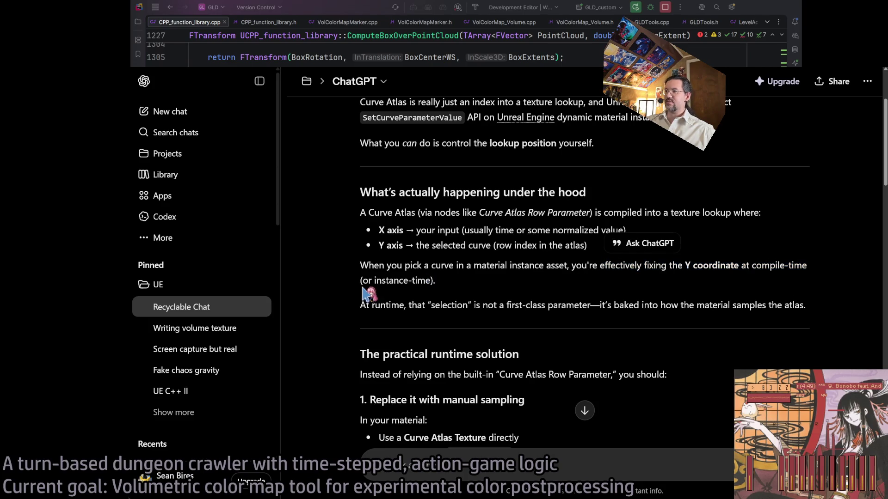
{"action": "mouse_move", "coordinate": [360, 305]}
{"action": "left_mouse_down"}
{"action": "mouse_move", "coordinate": [646, 301]}
{"action": "mouse_move", "coordinate": [817, 312]}
{"action": "mouse_move", "coordinate": [808, 308]}
{"action": "left_mouse_up"}
{"action": "left_click", "coordinate": [626, 304]}
{"action": "scroll", "coordinate": [577, 343], "scroll_direction": "down", "scroll_amount": 3}
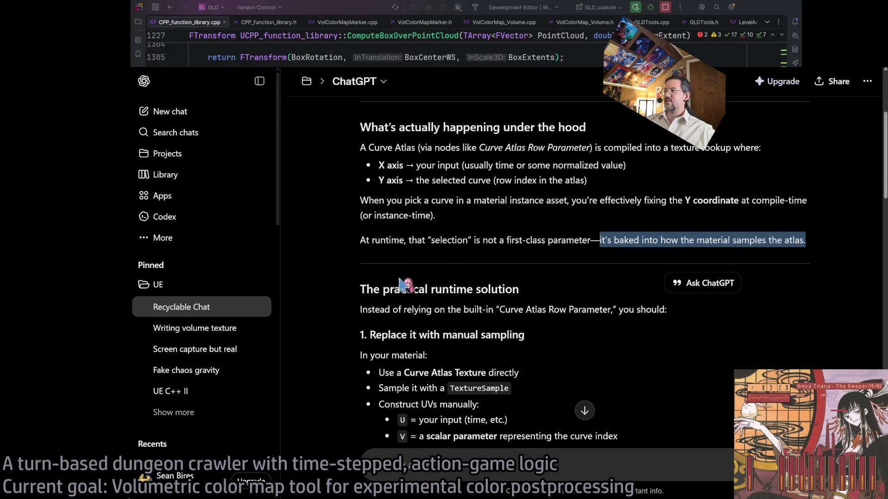
{"action": "left_click", "coordinate": [379, 298]}
{"action": "scroll", "coordinate": [371, 291], "scroll_direction": "down", "scroll_amount": 3}
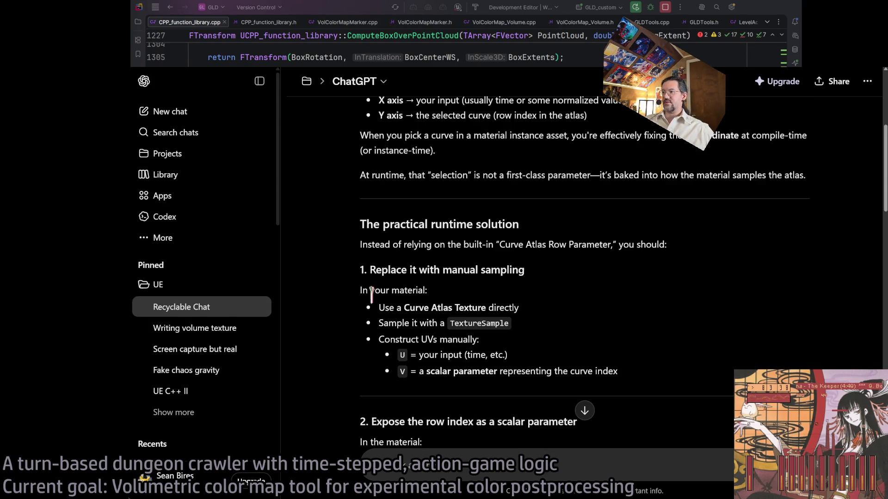
{"action": "left_click_drag", "start_coordinate": [360, 245], "coordinate": [692, 245]}
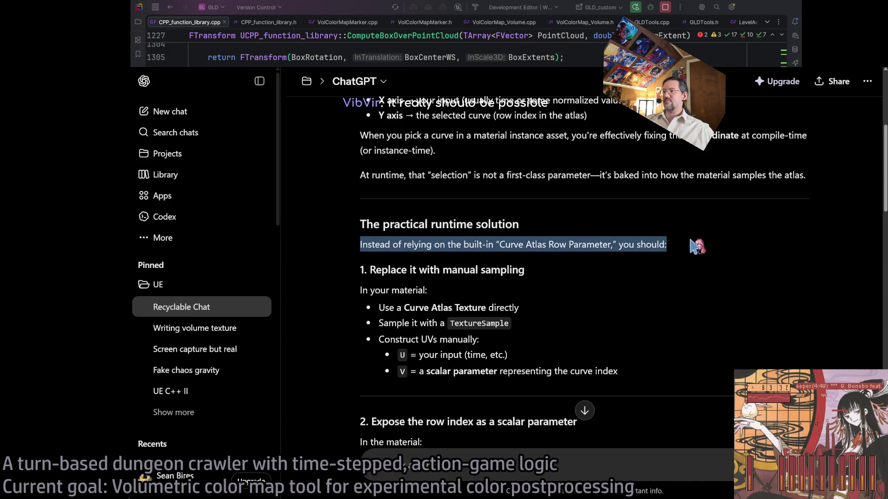
{"action": "left_click", "coordinate": [696, 246]}
{"action": "triple_click", "coordinate": [374, 271]}
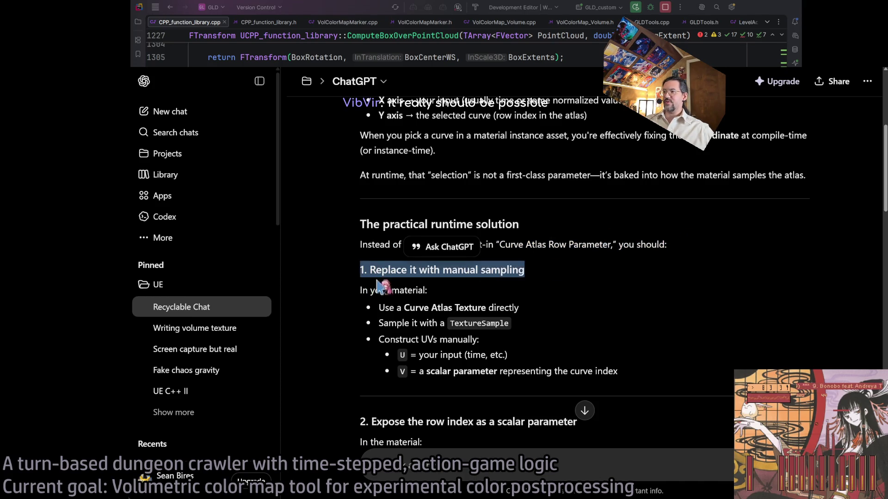
{"action": "mouse_move", "coordinate": [365, 288]}
{"action": "left_mouse_down"}
{"action": "mouse_move", "coordinate": [365, 296]}
{"action": "mouse_move", "coordinate": [548, 329]}
{"action": "mouse_move", "coordinate": [513, 338]}
{"action": "left_mouse_up"}
{"action": "left_click", "coordinate": [515, 326]}
{"action": "left_click_drag", "start_coordinate": [383, 303], "coordinate": [513, 349]}
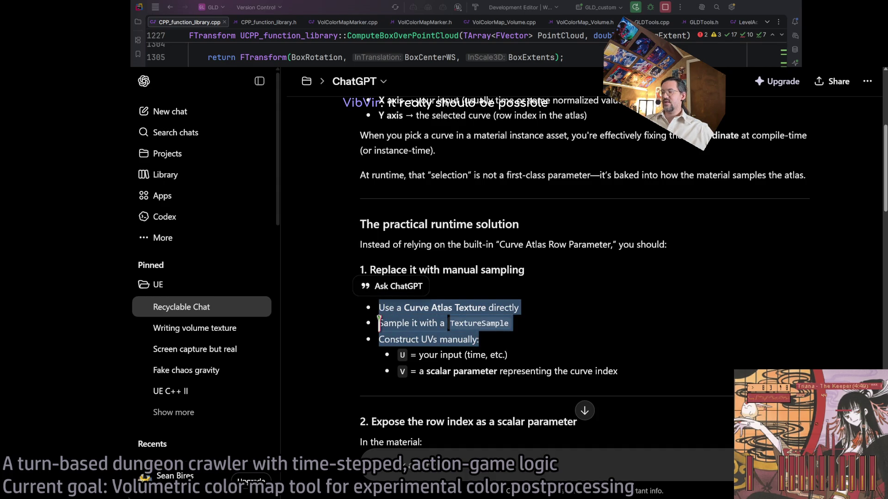
{"action": "left_click_drag", "start_coordinate": [379, 323], "coordinate": [528, 340]}
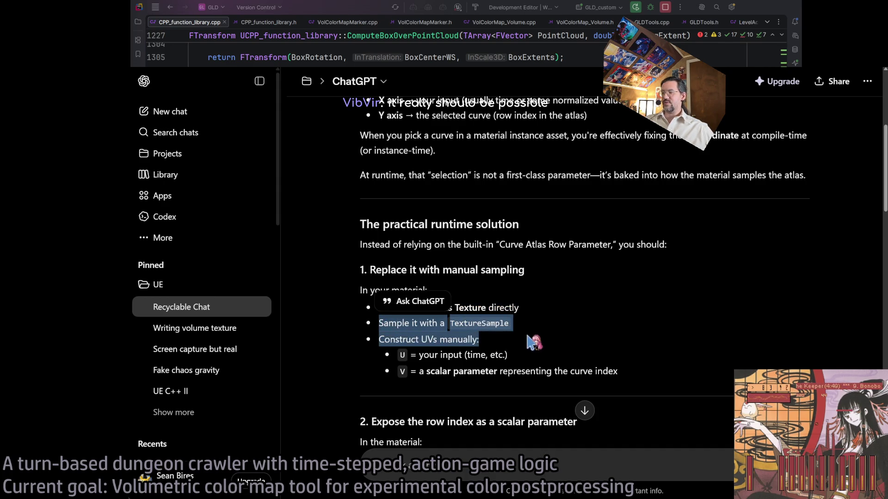
{"action": "left_click", "coordinate": [437, 336]}
{"action": "triple_click", "coordinate": [392, 340]}
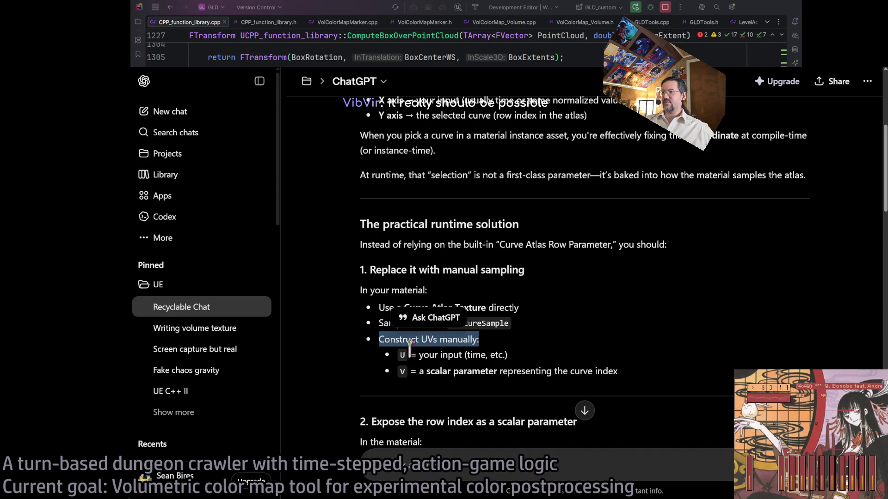
{"action": "left_click_drag", "start_coordinate": [409, 354], "coordinate": [529, 362]}
{"action": "left_click_drag", "start_coordinate": [402, 371], "coordinate": [634, 381]}
{"action": "scroll", "coordinate": [465, 314], "scroll_direction": "down", "scroll_amount": 5}
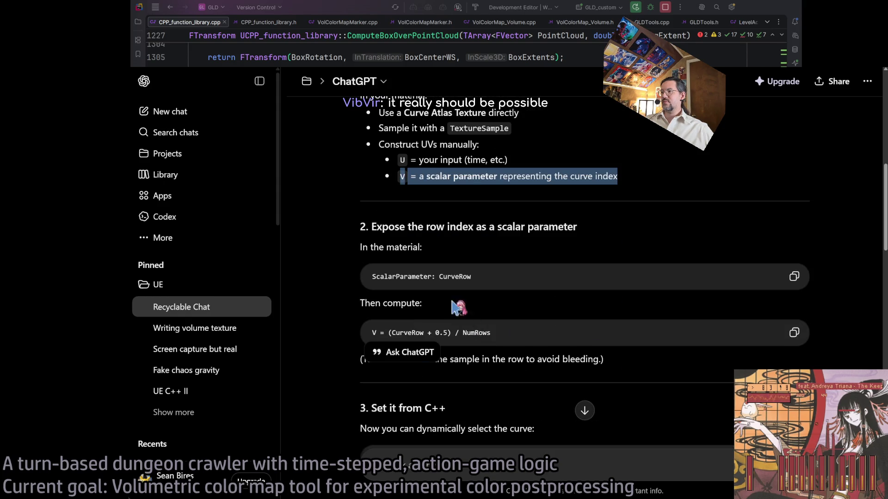
{"action": "left_click", "coordinate": [458, 259]}
{"action": "left_click_drag", "start_coordinate": [444, 253], "coordinate": [360, 233]}
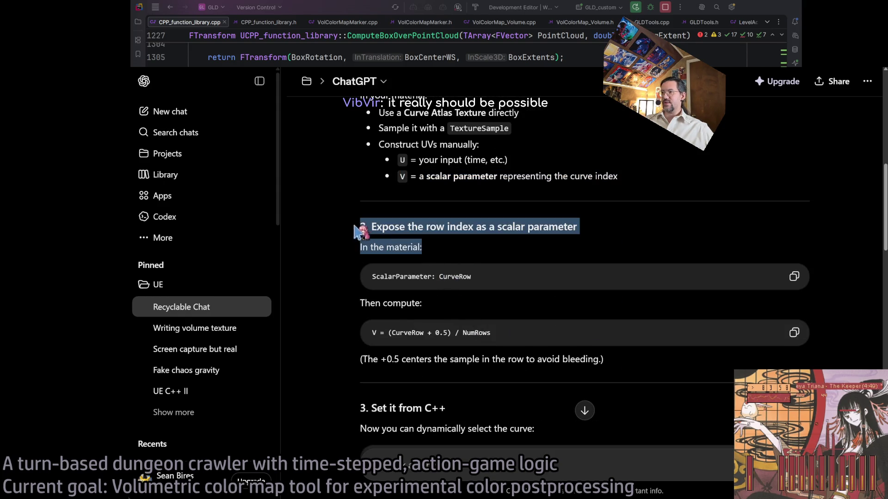
{"action": "left_click", "coordinate": [441, 245]}
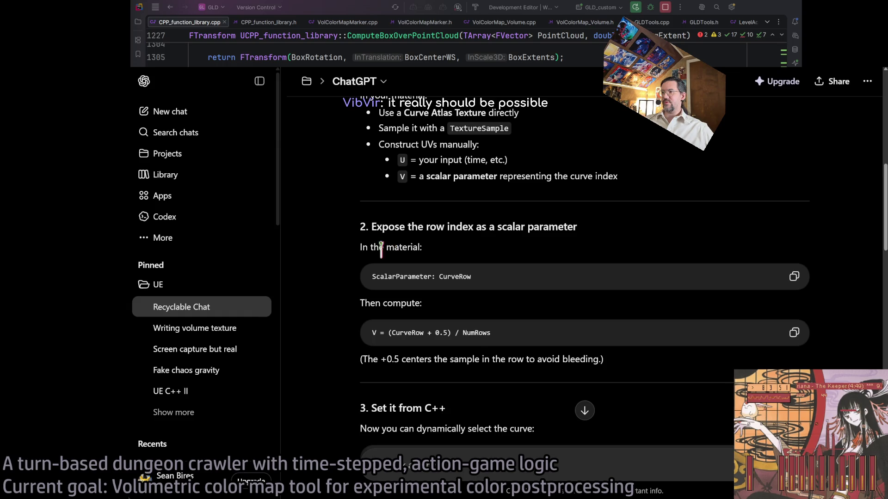
{"action": "triple_click", "coordinate": [367, 301]}
{"action": "left_click", "coordinate": [367, 302]}
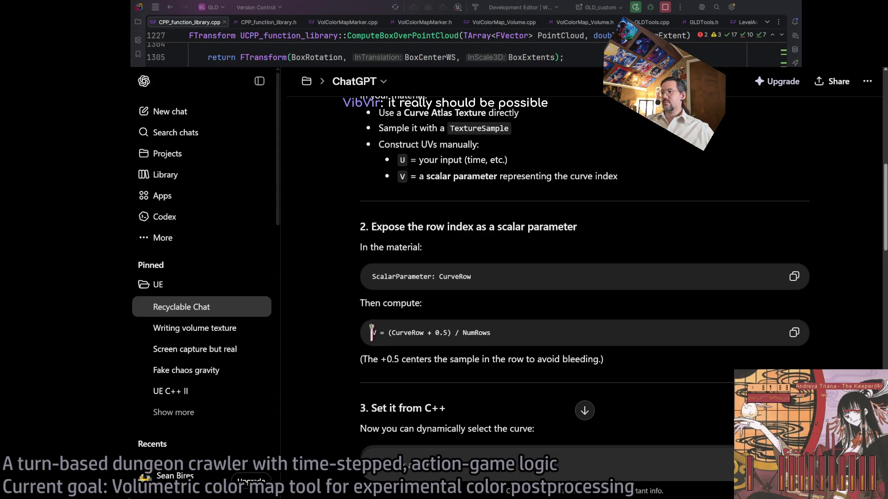
{"action": "mouse_move", "coordinate": [636, 366]}
{"action": "left_mouse_down"}
{"action": "mouse_move", "coordinate": [362, 361]}
{"action": "mouse_move", "coordinate": [623, 362]}
{"action": "left_mouse_up"}
{"action": "left_click", "coordinate": [622, 362]}
{"action": "scroll", "coordinate": [620, 333], "scroll_direction": "down", "scroll_amount": 2}
{"action": "left_click_drag", "start_coordinate": [615, 294], "coordinate": [361, 296]}
{"action": "triple_click", "coordinate": [369, 293]}
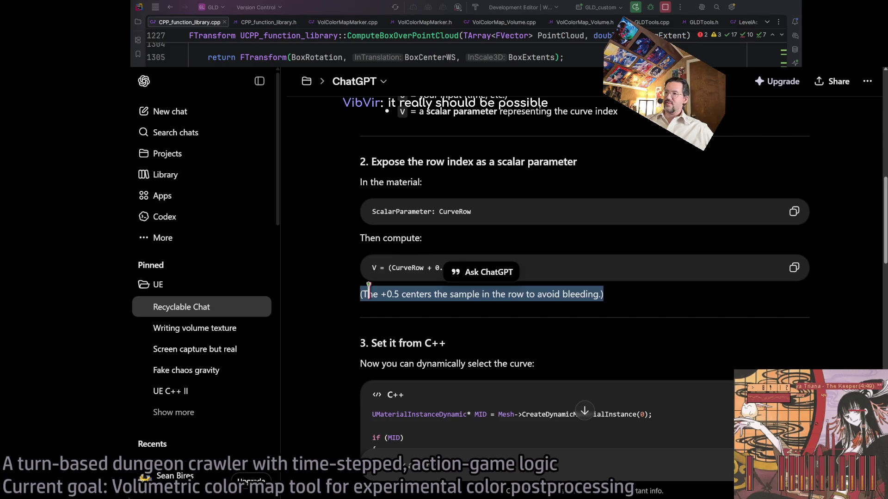
{"action": "scroll", "coordinate": [368, 291], "scroll_direction": "down", "scroll_amount": 2}
{"action": "left_click", "coordinate": [399, 280]}
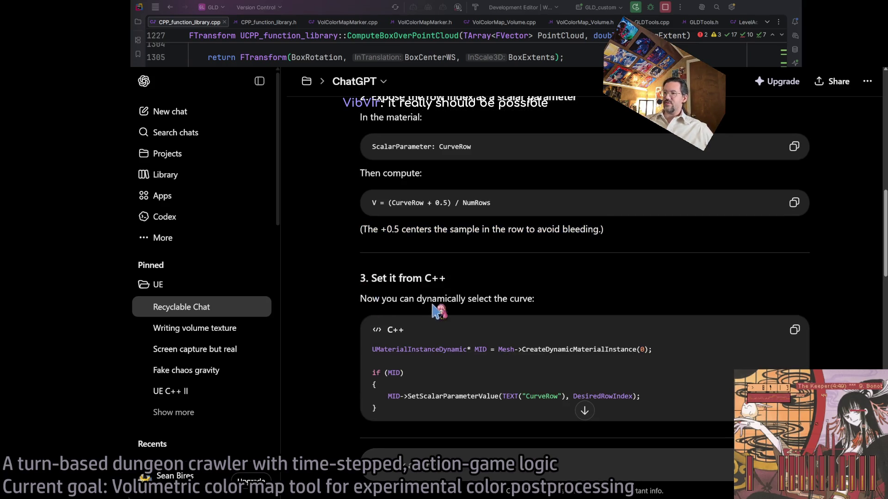
{"action": "triple_click", "coordinate": [394, 279]}
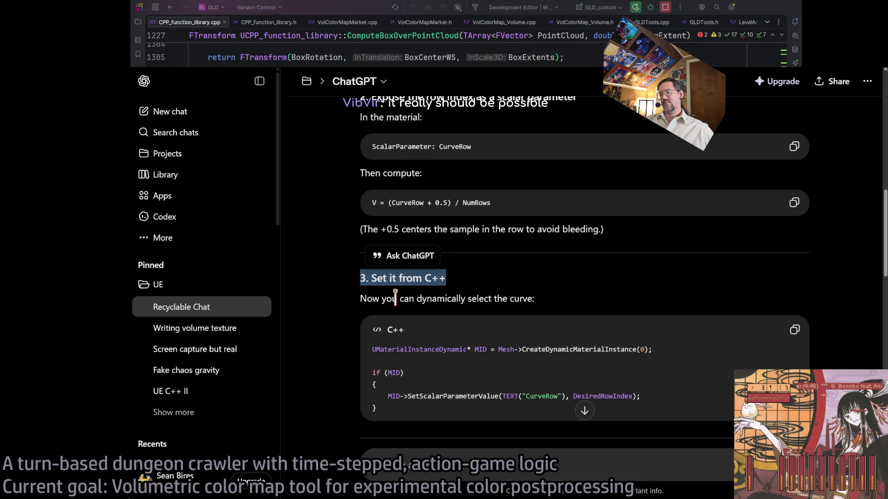
{"action": "left_click", "coordinate": [395, 297]}
{"action": "double_click", "coordinate": [407, 280]}
{"action": "left_click_drag", "start_coordinate": [365, 299], "coordinate": [553, 301]}
{"action": "scroll", "coordinate": [405, 350], "scroll_direction": "down", "scroll_amount": 2}
{"action": "mouse_move", "coordinate": [389, 331]}
{"action": "left_mouse_down"}
{"action": "mouse_move", "coordinate": [377, 331]}
{"action": "mouse_move", "coordinate": [680, 331]}
{"action": "left_mouse_up"}
{"action": "left_click", "coordinate": [661, 331]}
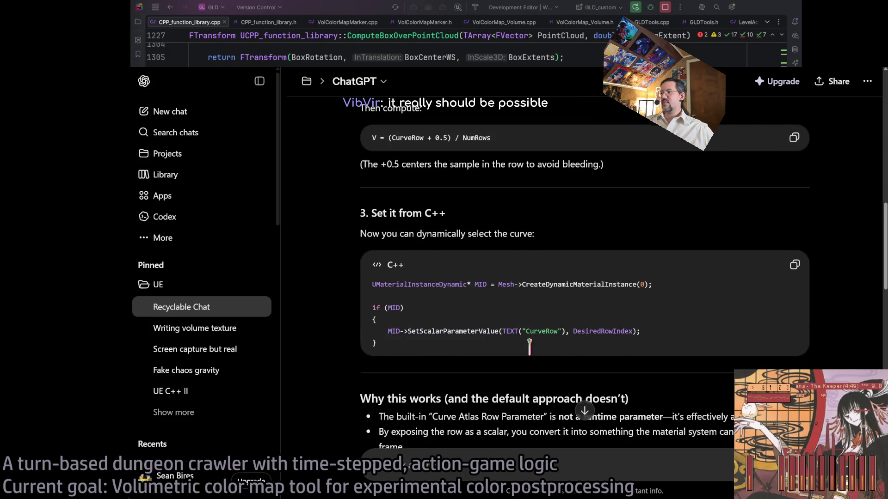
{"action": "scroll", "coordinate": [529, 347], "scroll_direction": "down", "scroll_amount": 4}
{"action": "left_click_drag", "start_coordinate": [458, 322], "coordinate": [347, 277]}
{"action": "left_click", "coordinate": [409, 298]}
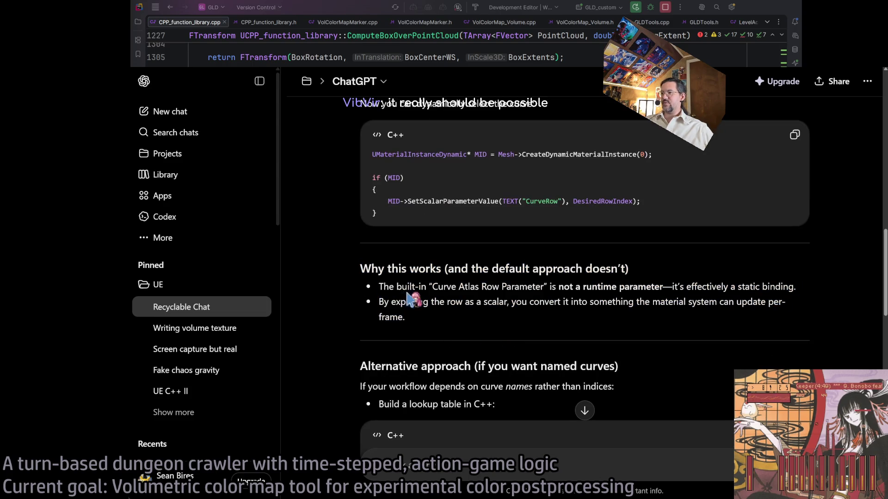
{"action": "triple_click", "coordinate": [395, 286]}
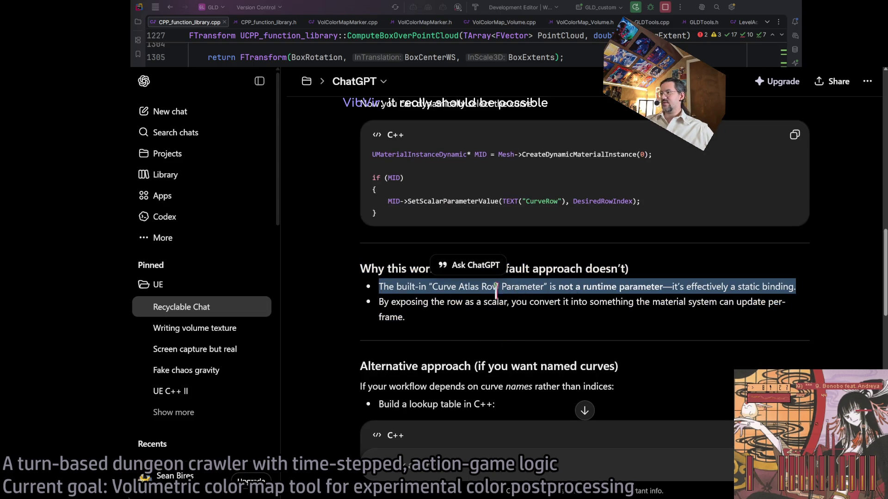
{"action": "mouse_move", "coordinate": [559, 287]}
{"action": "left_mouse_down"}
{"action": "mouse_move", "coordinate": [693, 284]}
{"action": "mouse_move", "coordinate": [809, 296]}
{"action": "left_mouse_up"}
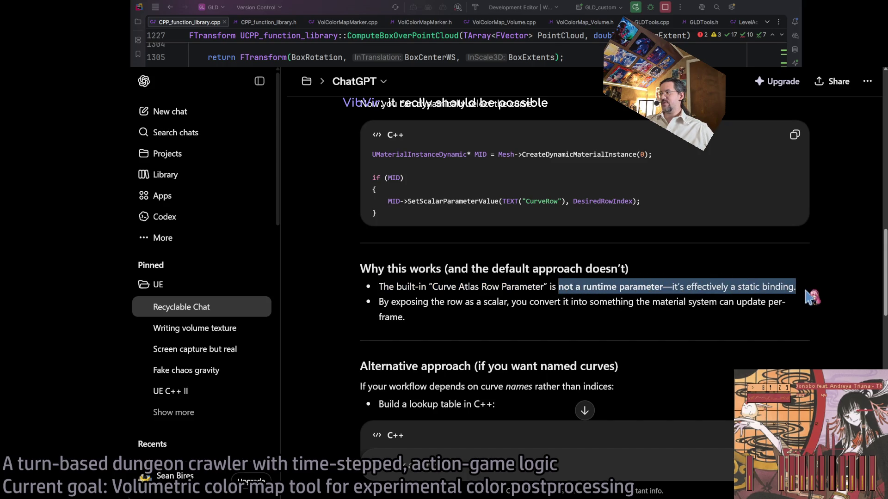
{"action": "left_click", "coordinate": [784, 294]}
{"action": "triple_click", "coordinate": [362, 307]}
{"action": "left_click", "coordinate": [362, 308]}
{"action": "mouse_move", "coordinate": [461, 318]}
{"action": "left_mouse_down"}
{"action": "mouse_move", "coordinate": [398, 286]}
{"action": "mouse_move", "coordinate": [326, 270]}
{"action": "left_mouse_up"}
{"action": "left_click", "coordinate": [453, 319]}
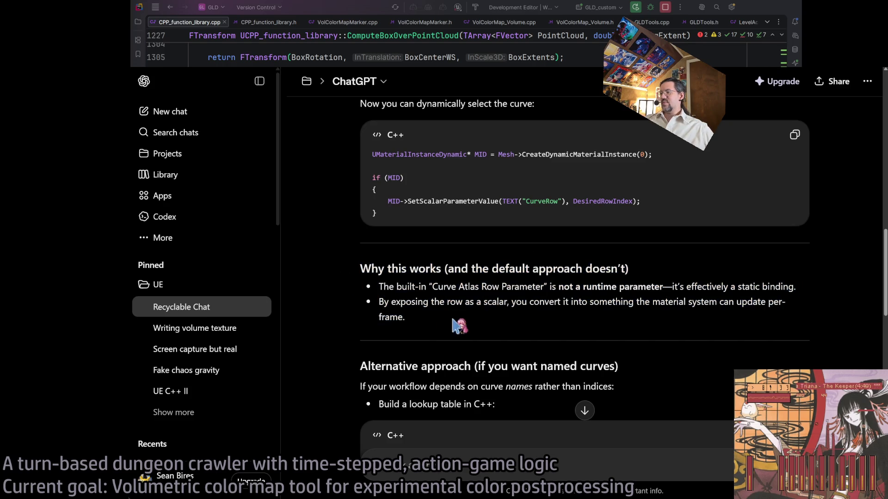
{"action": "left_click_drag", "start_coordinate": [453, 320], "coordinate": [335, 272]}
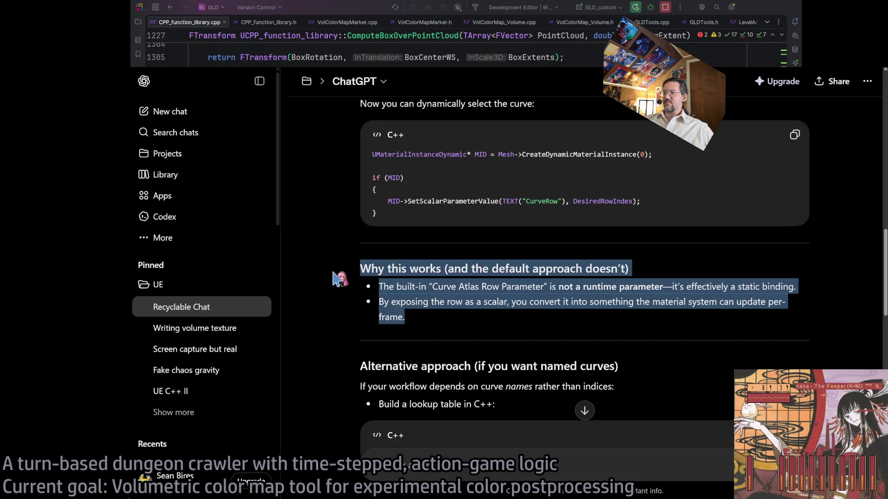
{"action": "left_click", "coordinate": [453, 321]}
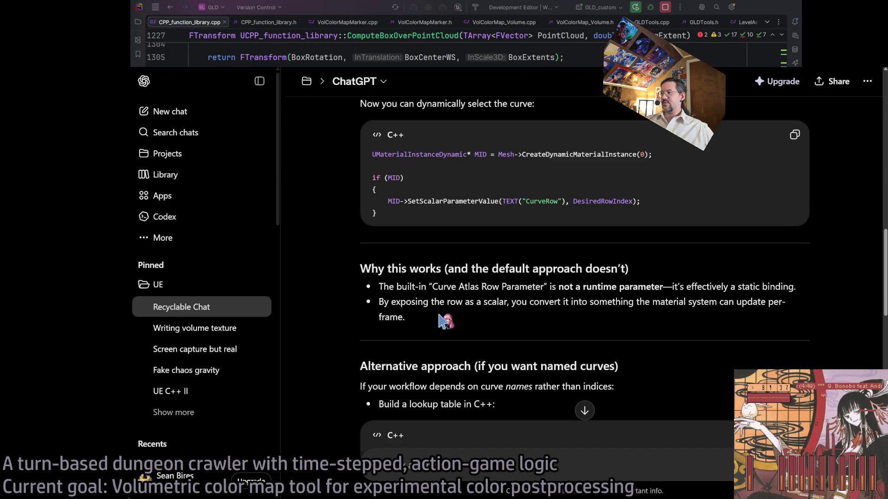
{"action": "scroll", "coordinate": [475, 350], "scroll_direction": "down", "scroll_amount": 3}
{"action": "mouse_move", "coordinate": [617, 258]}
{"action": "left_mouse_down"}
{"action": "mouse_move", "coordinate": [461, 257]}
{"action": "mouse_move", "coordinate": [357, 235]}
{"action": "left_mouse_up"}
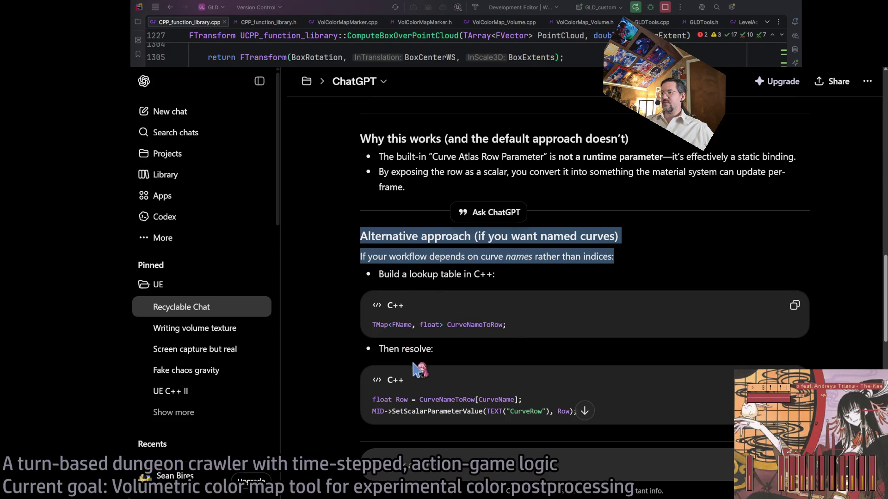
{"action": "scroll", "coordinate": [418, 370], "scroll_direction": "down", "scroll_amount": 10}
{"action": "scroll", "coordinate": [418, 190], "scroll_direction": "up", "scroll_amount": 2}
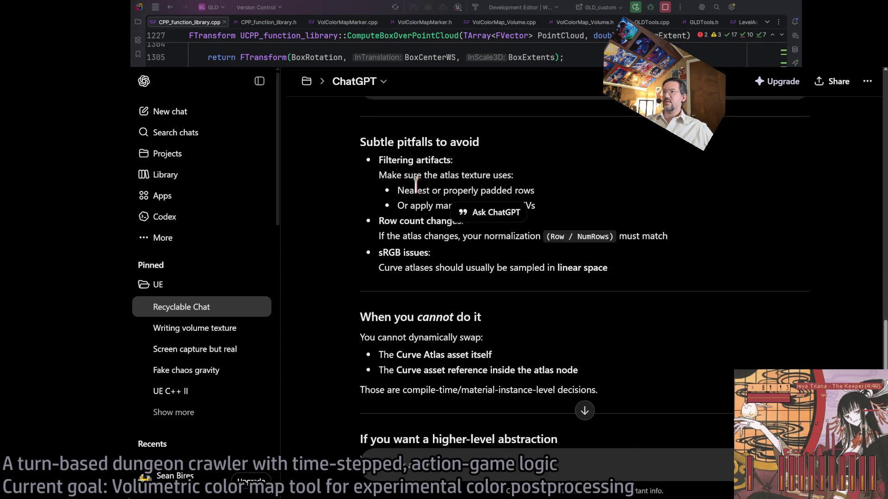
{"action": "left_click", "coordinate": [405, 189]}
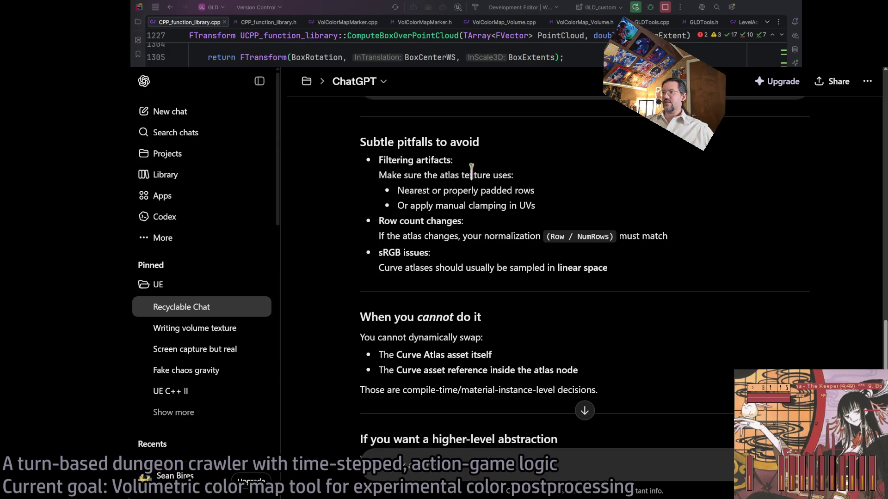
{"action": "left_click_drag", "start_coordinate": [620, 211], "coordinate": [644, 278]}
{"action": "scroll", "coordinate": [640, 280], "scroll_direction": "down", "scroll_amount": 2}
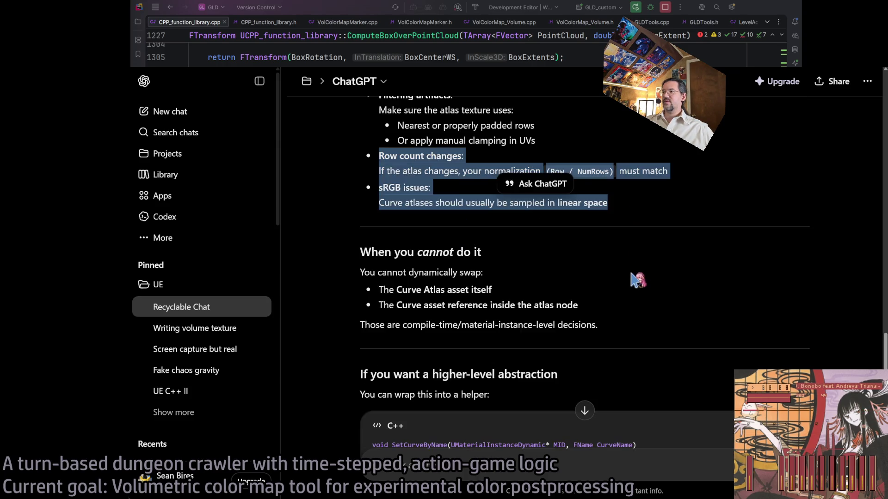
{"action": "left_click", "coordinate": [640, 280]}
{"action": "left_click_drag", "start_coordinate": [620, 326], "coordinate": [618, 257]}
{"action": "scroll", "coordinate": [615, 291], "scroll_direction": "down", "scroll_amount": 3}
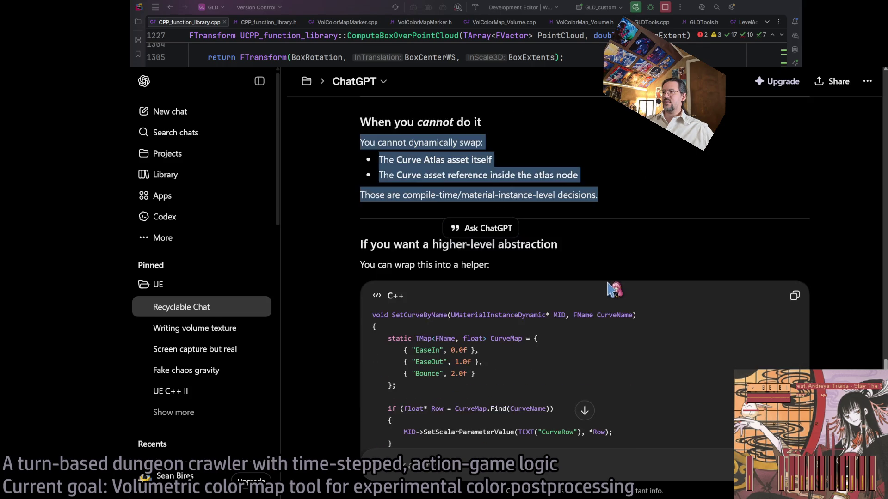
{"action": "scroll", "coordinate": [607, 286], "scroll_direction": "down", "scroll_amount": 3}
{"action": "scroll", "coordinate": [504, 377], "scroll_direction": "up", "scroll_amount": 10}
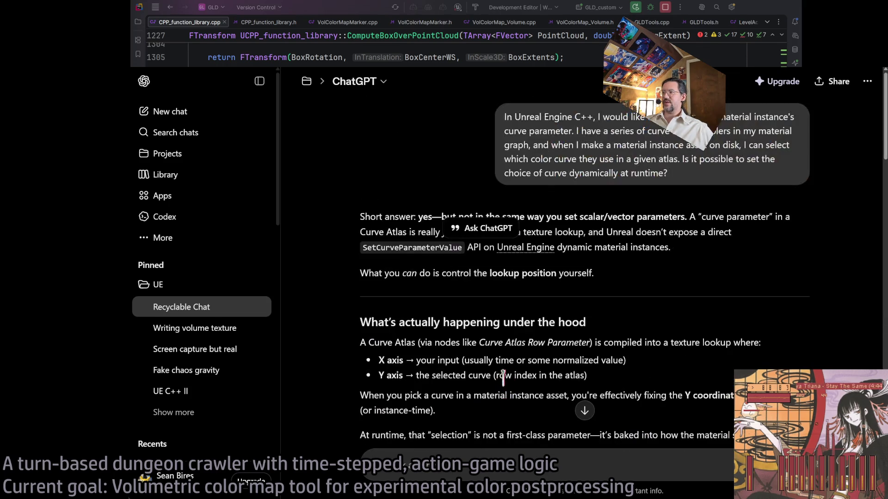
{"action": "mouse_move", "coordinate": [761, 133]}
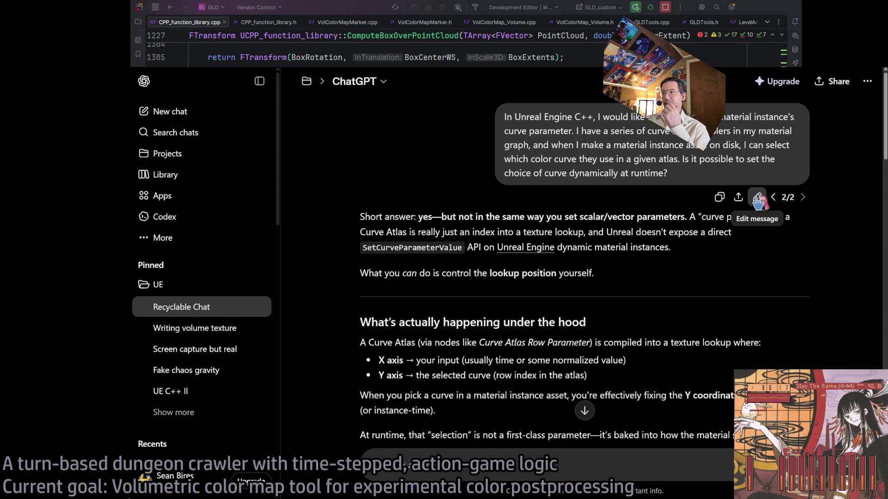
{"action": "scroll", "coordinate": [650, 252], "scroll_direction": "down", "scroll_amount": 20}
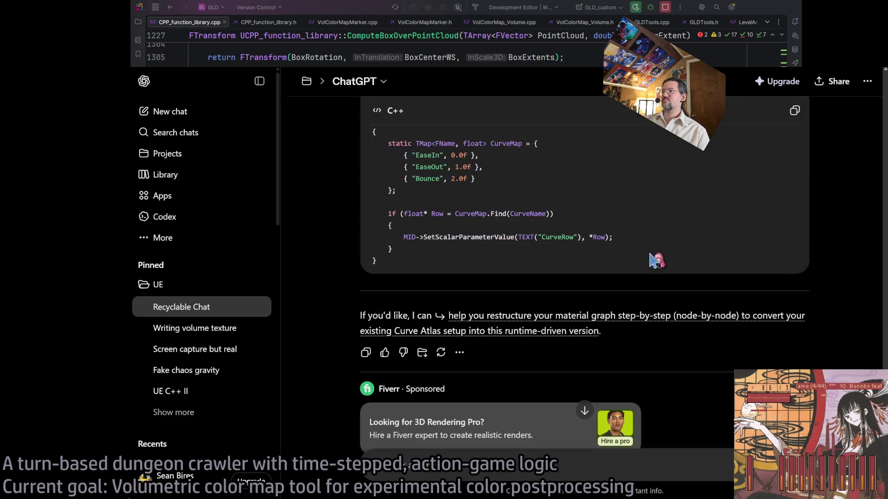
Step: Draft a question asking whether an editor-only function can bake the curve choice into an on-disk material instance
{"action": "scroll", "coordinate": [649, 263], "scroll_direction": "down", "scroll_amount": 2}
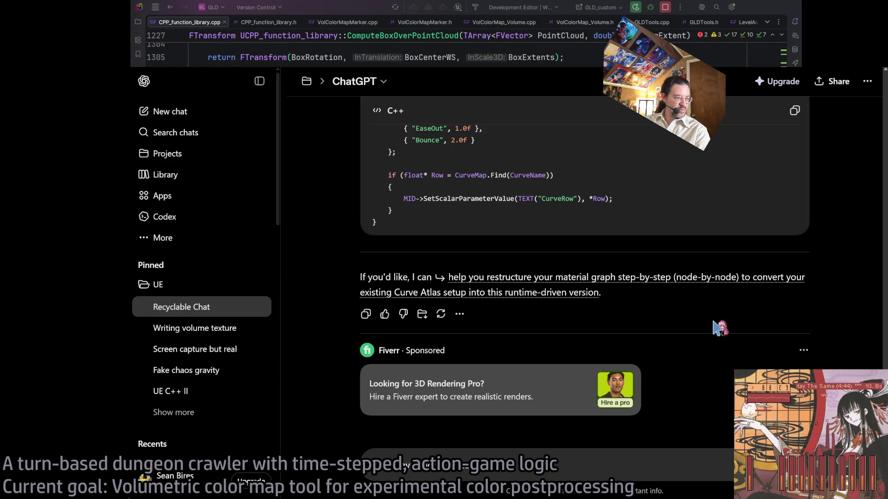
{"action": "type", "text": "a material instance on disk"}
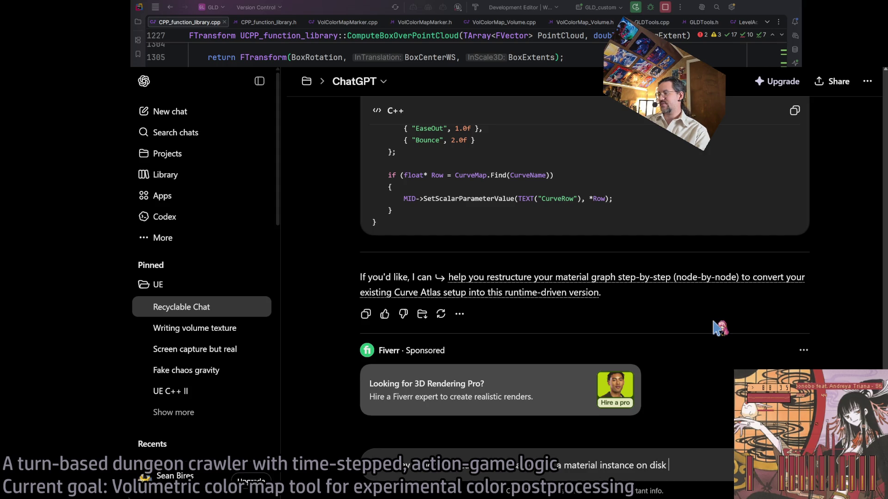
{"action": "type", "text": " that has the cur"}
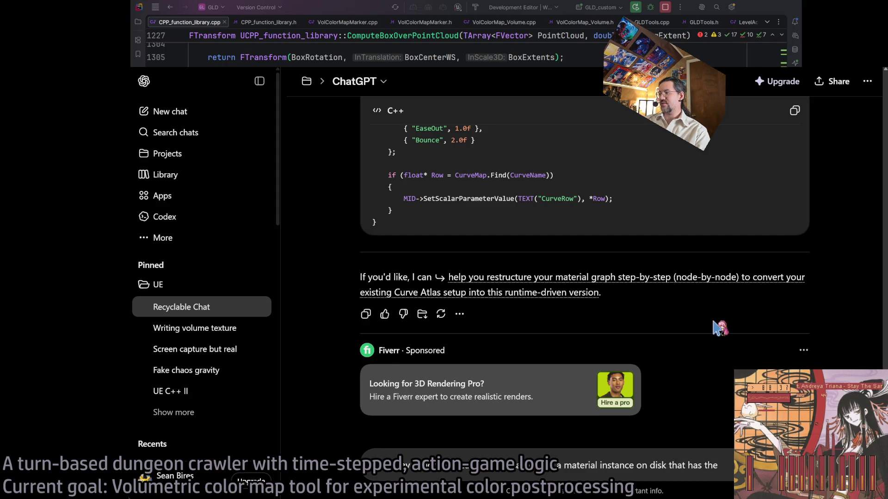
{"action": "type", "text": "ve ch"}
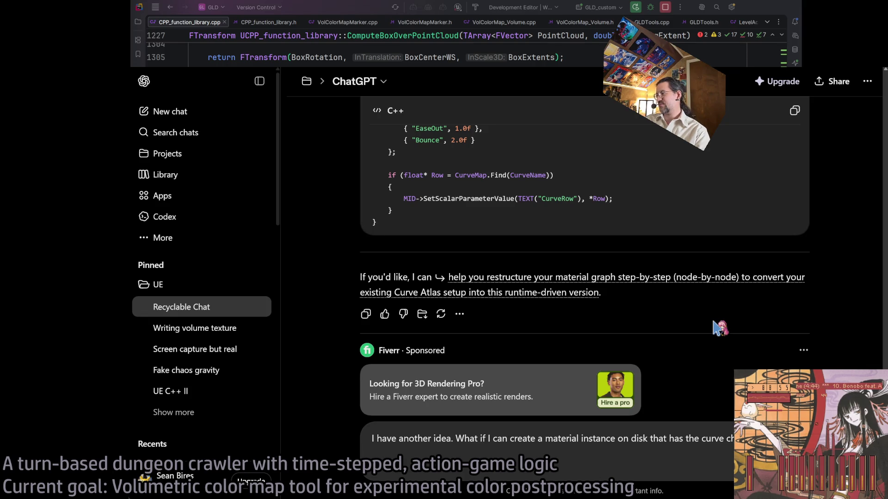
{"action": "type", "text": "baked into it. "}
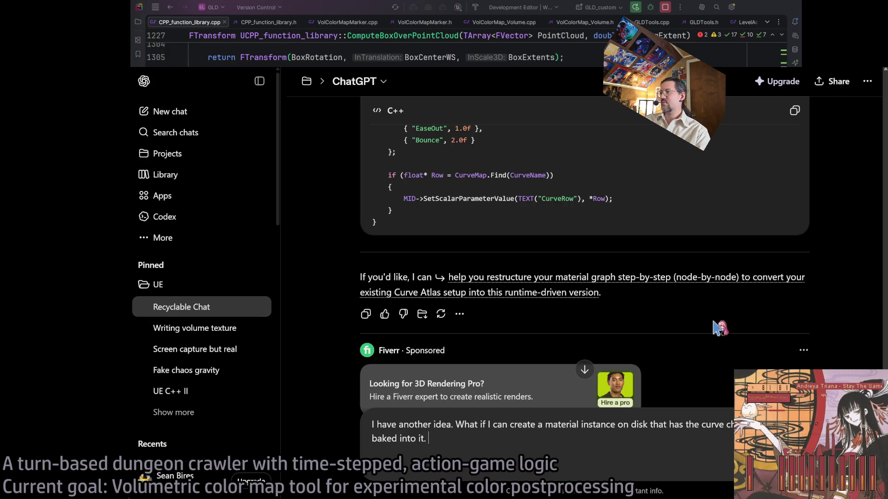
{"action": "type", "text": "Is it possible to do that in"}
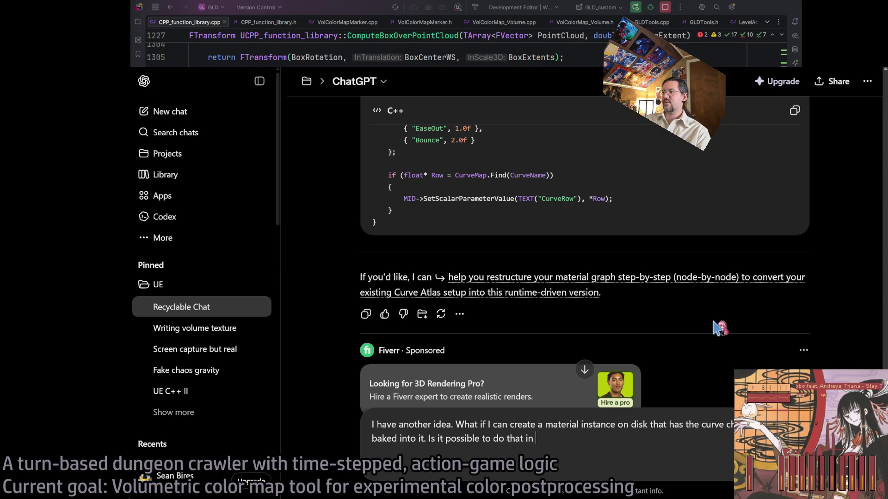
{"action": "type", "text": "itor-only function in an"}
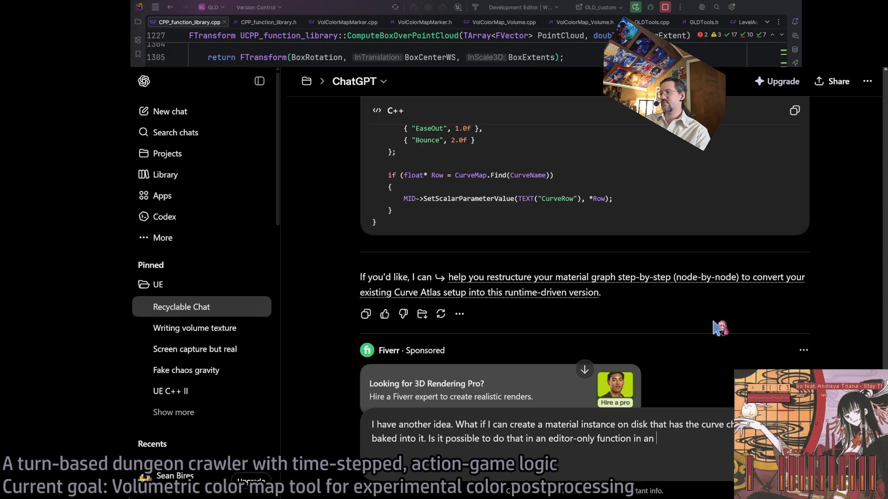
Step: Add ', or otherwise edit' and 'choice (row?)' to the question and send it
{"action": "left_click", "coordinate": [537, 425]}
{"action": "type", "text": ", o choice (row?)r otherwise edit"}
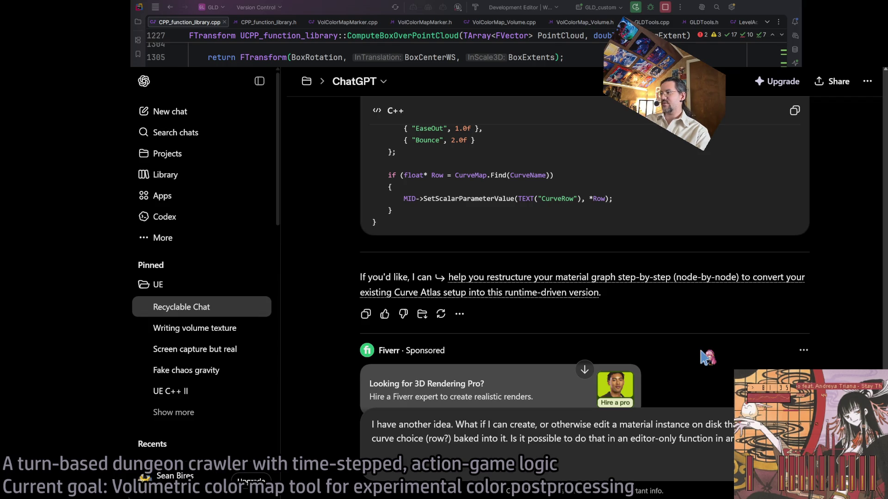
{"action": "key", "text": "Return"}
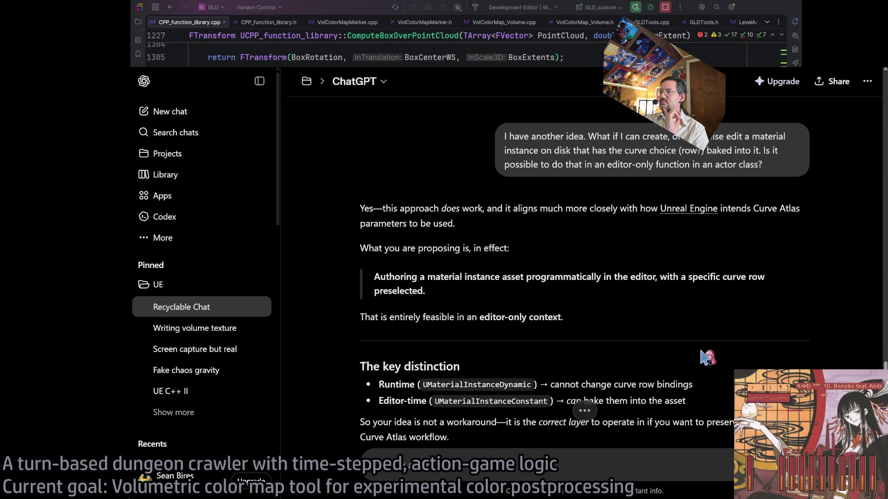
Step: Highlight UMaterialInstanceDynamic, UMaterialInstanceConstant and the workaround paragraph in the reply
{"action": "scroll", "coordinate": [705, 357], "scroll_direction": "down", "scroll_amount": 1}
{"action": "double_click", "coordinate": [507, 317]}
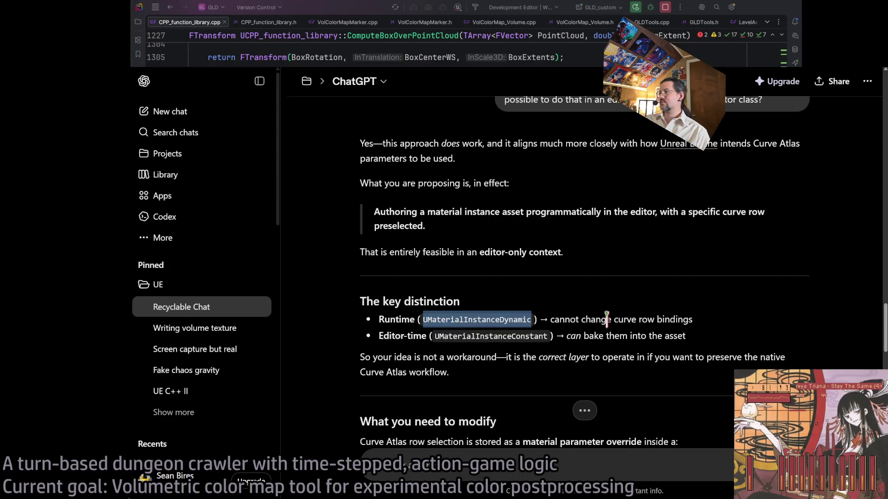
{"action": "double_click", "coordinate": [457, 335]}
{"action": "scroll", "coordinate": [590, 315], "scroll_direction": "down", "scroll_amount": 1}
{"action": "left_click", "coordinate": [574, 272]}
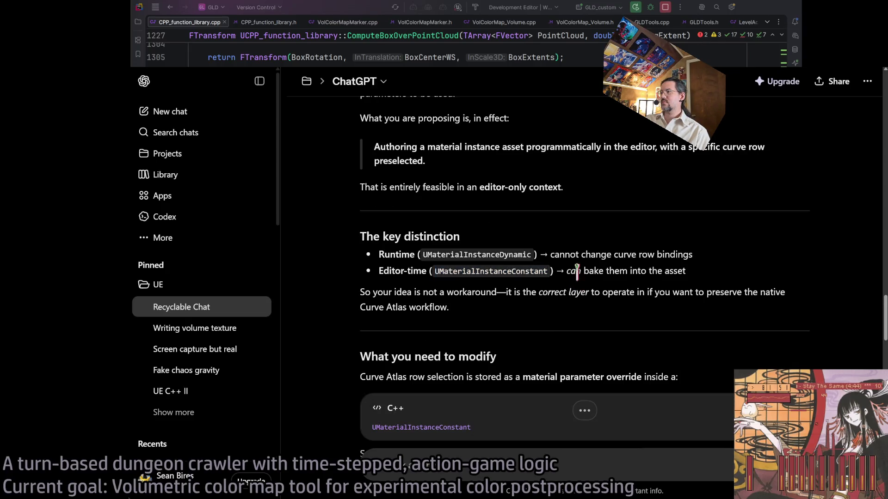
{"action": "triple_click", "coordinate": [460, 310]}
{"action": "scroll", "coordinate": [464, 305], "scroll_direction": "down", "scroll_amount": 1}
{"action": "left_click", "coordinate": [525, 254]}
{"action": "scroll", "coordinate": [476, 246], "scroll_direction": "down", "scroll_amount": 2}
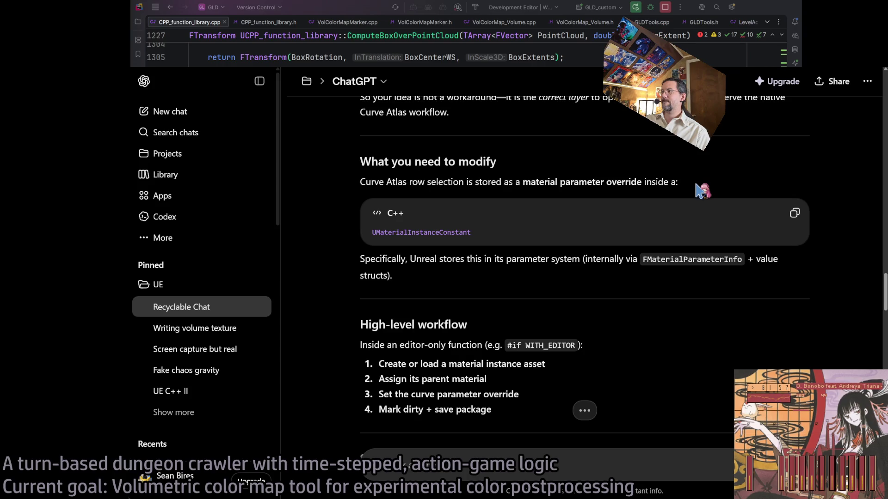
Step: Highlight the reply's sentence about Curve Atlas row selection
{"action": "triple_click", "coordinate": [368, 181]}
{"action": "triple_click", "coordinate": [722, 187]}
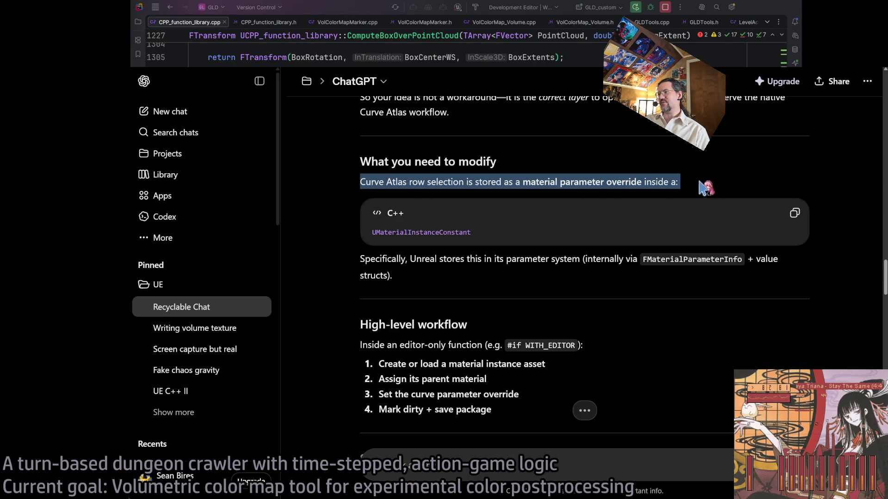
{"action": "left_click", "coordinate": [392, 180]}
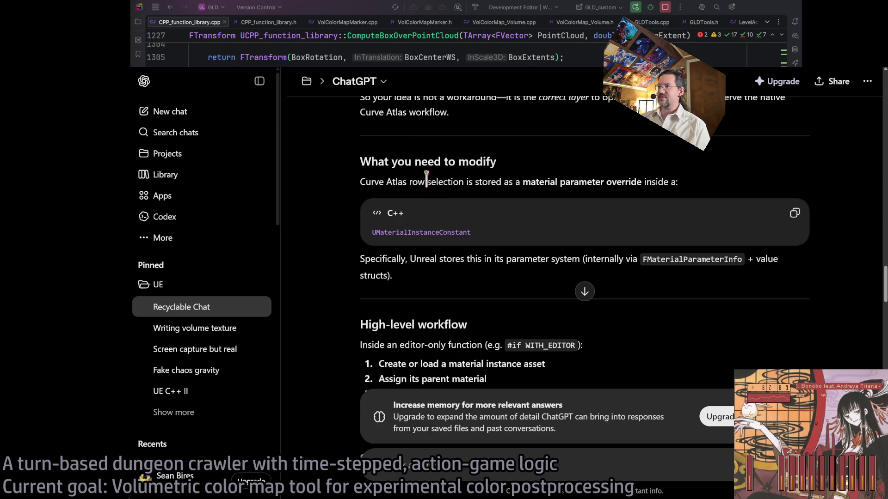
{"action": "double_click", "coordinate": [366, 180]}
{"action": "left_click_drag", "start_coordinate": [366, 178], "coordinate": [698, 179]}
{"action": "left_click", "coordinate": [698, 179]}
{"action": "double_click", "coordinate": [366, 180]}
{"action": "mouse_move", "coordinate": [366, 180]}
{"action": "left_mouse_down"}
{"action": "mouse_move", "coordinate": [647, 178]}
{"action": "mouse_move", "coordinate": [705, 188]}
{"action": "left_mouse_up"}
{"action": "left_click", "coordinate": [397, 234]}
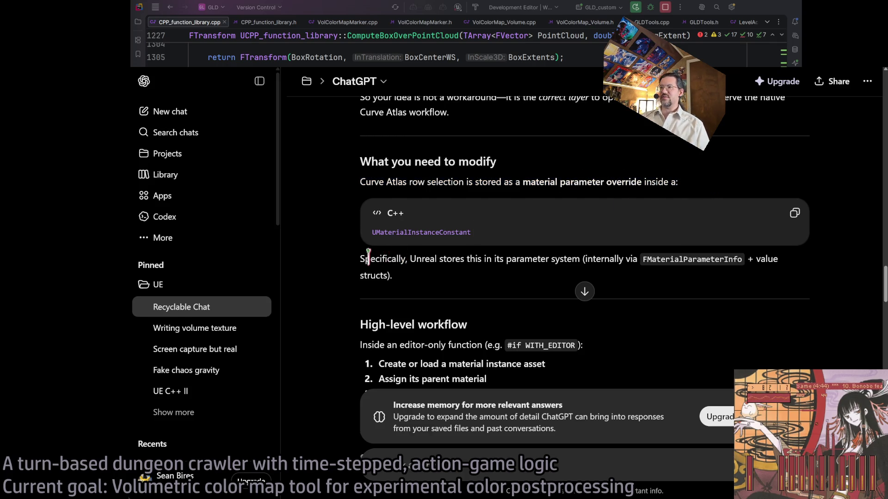
Step: Highlight the parameter-system paragraph, FMaterialParameterInfo and the high-level workflow steps
{"action": "scroll", "coordinate": [382, 259], "scroll_direction": "down", "scroll_amount": 2}
{"action": "left_click_drag", "start_coordinate": [368, 194], "coordinate": [424, 211]}
{"action": "left_click", "coordinate": [425, 209]}
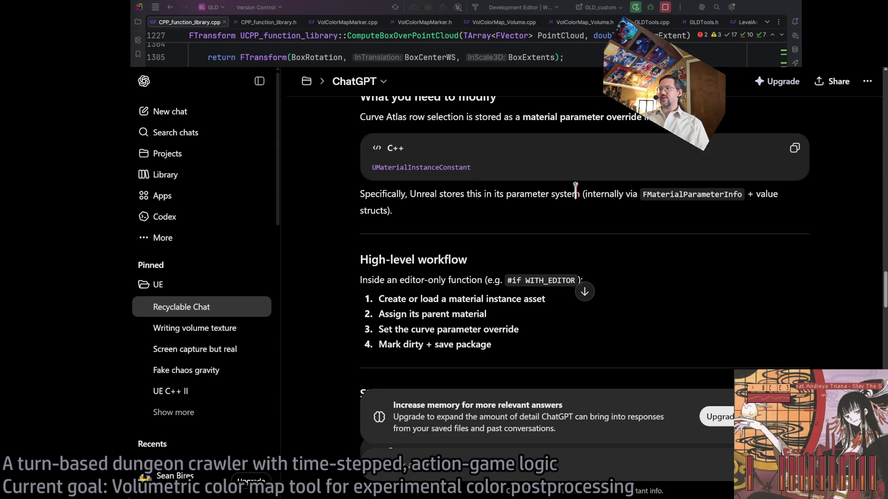
{"action": "double_click", "coordinate": [652, 194]}
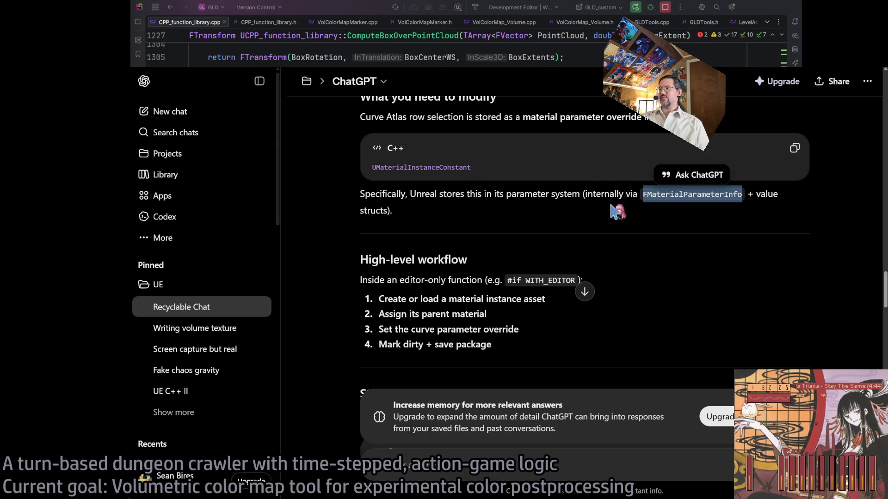
{"action": "left_click", "coordinate": [565, 220]}
{"action": "mouse_move", "coordinate": [361, 280]}
{"action": "left_mouse_down"}
{"action": "mouse_move", "coordinate": [518, 329]}
{"action": "mouse_move", "coordinate": [492, 346]}
{"action": "left_mouse_up"}
{"action": "scroll", "coordinate": [492, 346], "scroll_direction": "down", "scroll_amount": 2}
{"action": "left_click", "coordinate": [425, 224]}
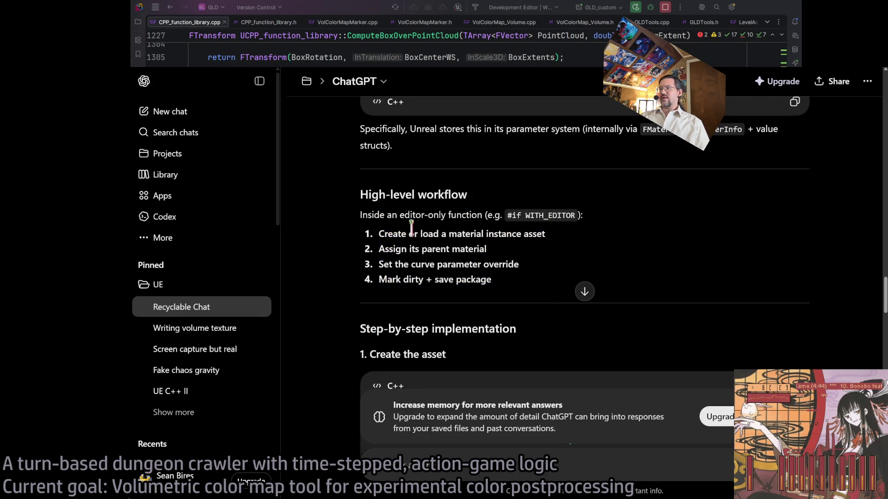
{"action": "scroll", "coordinate": [416, 231], "scroll_direction": "down", "scroll_amount": 2}
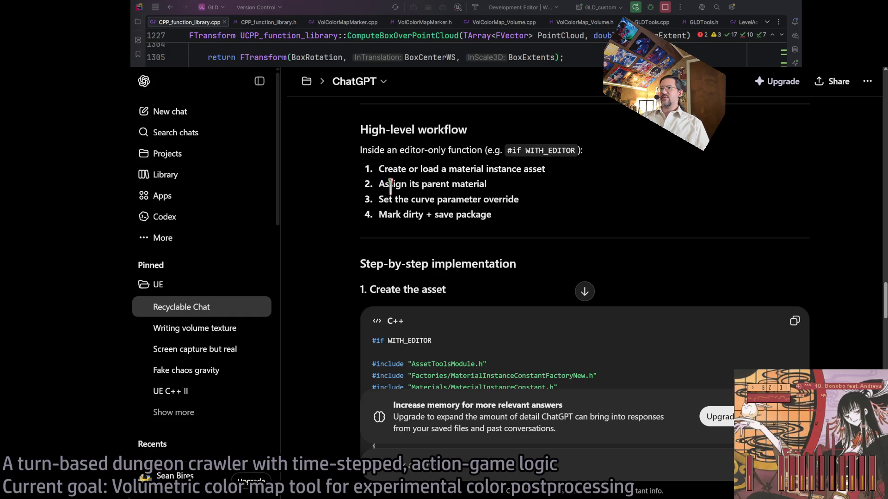
{"action": "scroll", "coordinate": [393, 250], "scroll_direction": "down", "scroll_amount": 4}
{"action": "scroll", "coordinate": [411, 183], "scroll_direction": "down", "scroll_amount": 4}
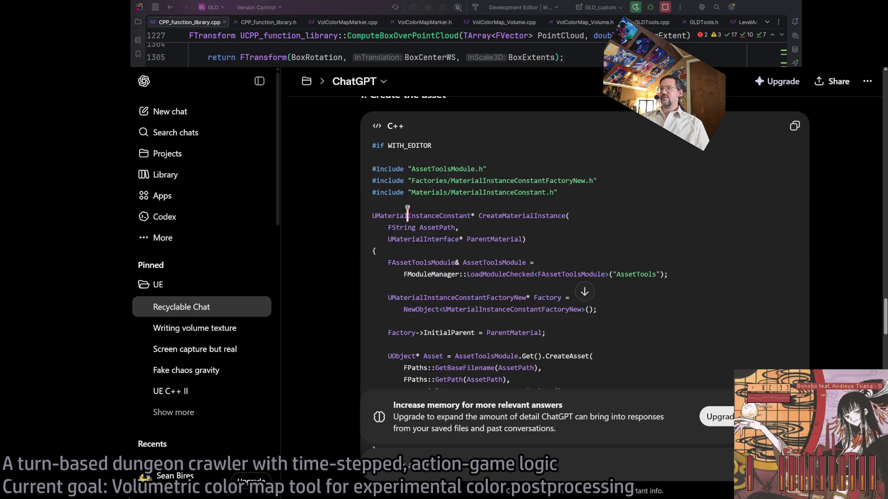
{"action": "scroll", "coordinate": [391, 181], "scroll_direction": "up", "scroll_amount": 4}
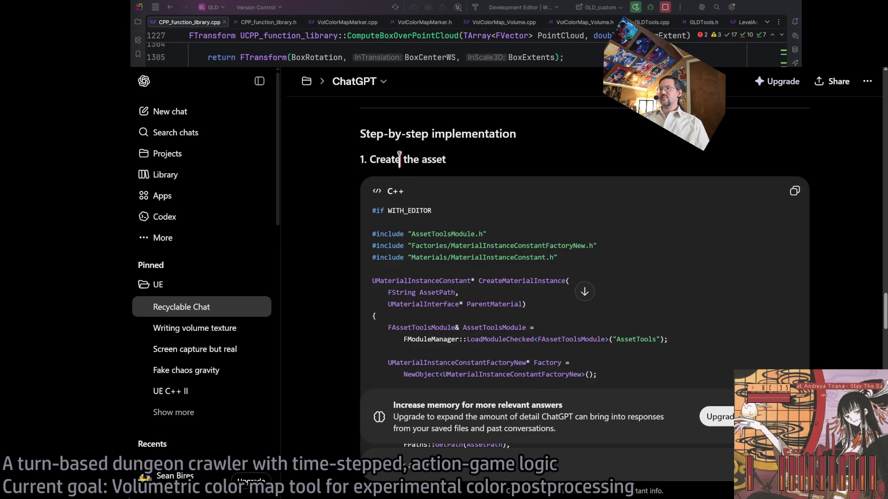
{"action": "scroll", "coordinate": [396, 172], "scroll_direction": "up", "scroll_amount": 4}
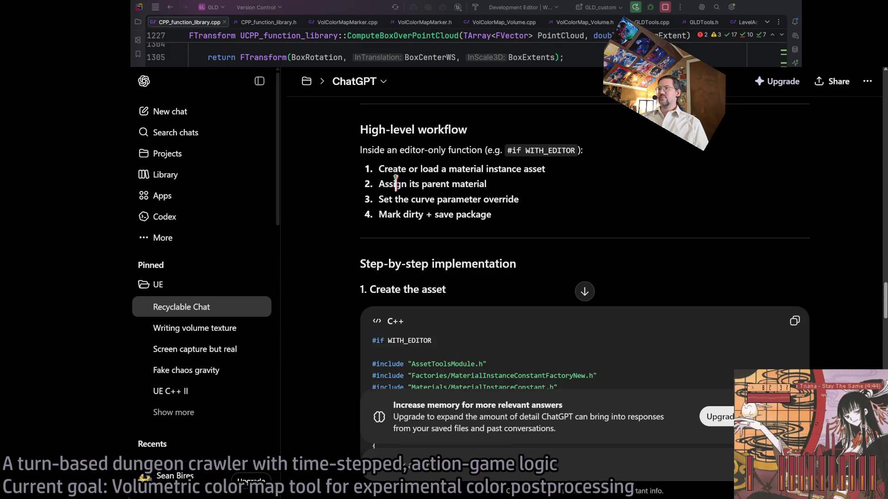
{"action": "scroll", "coordinate": [395, 231], "scroll_direction": "down", "scroll_amount": 4}
{"action": "scroll", "coordinate": [380, 176], "scroll_direction": "down", "scroll_amount": 4}
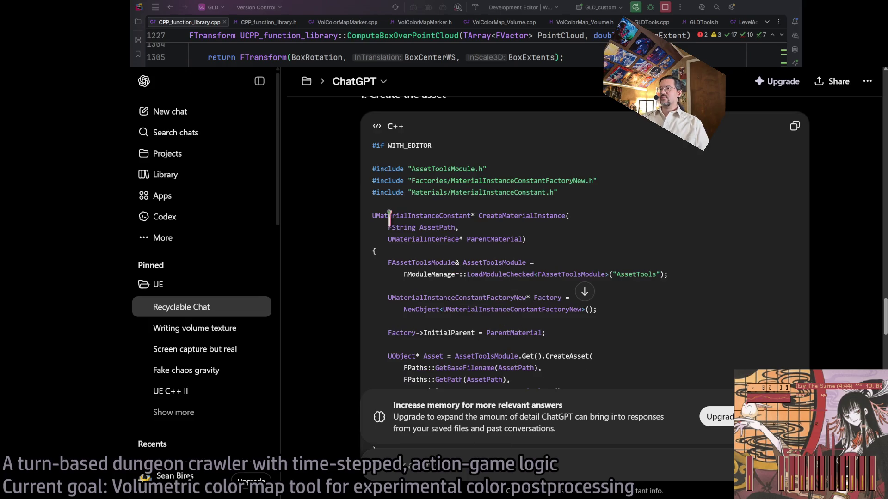
{"action": "mouse_move", "coordinate": [373, 151]}
{"action": "left_mouse_down"}
{"action": "mouse_move", "coordinate": [471, 152]}
{"action": "mouse_move", "coordinate": [418, 268]}
{"action": "left_mouse_up"}
{"action": "scroll", "coordinate": [450, 345], "scroll_direction": "down", "scroll_amount": 2}
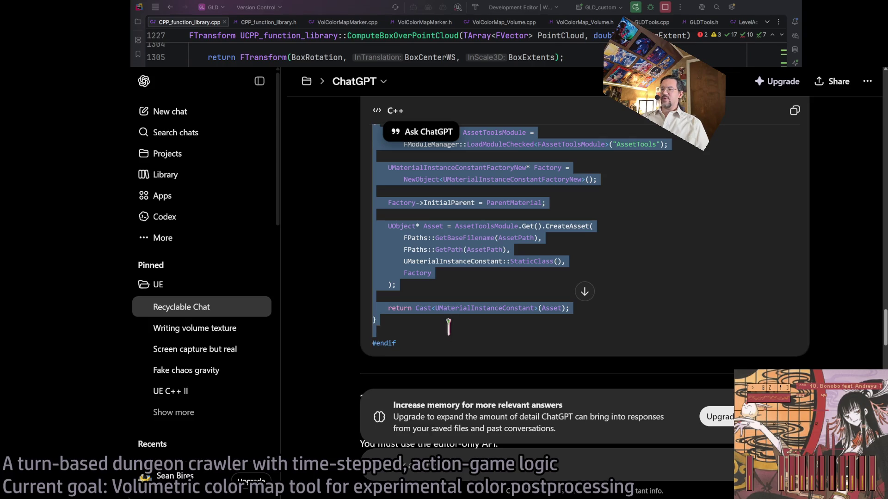
{"action": "left_click", "coordinate": [450, 328]}
{"action": "left_click_drag", "start_coordinate": [418, 331], "coordinate": [421, 266]}
{"action": "scroll", "coordinate": [421, 272], "scroll_direction": "up", "scroll_amount": 3}
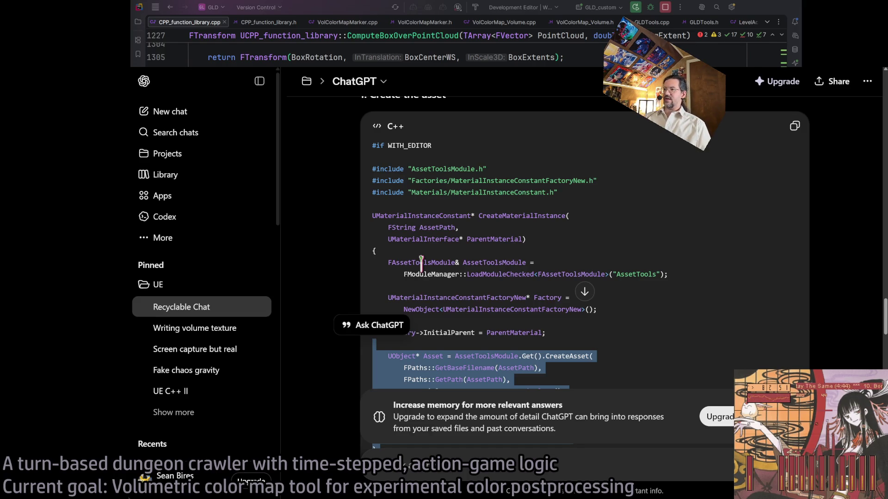
{"action": "left_click", "coordinate": [450, 252]}
{"action": "scroll", "coordinate": [411, 185], "scroll_direction": "down", "scroll_amount": 2}
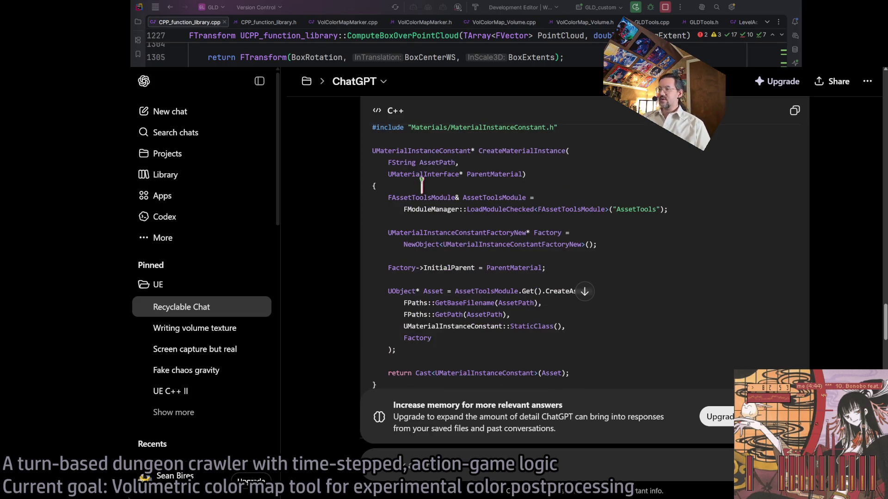
{"action": "left_click_drag", "start_coordinate": [396, 150], "coordinate": [508, 172]}
{"action": "left_click", "coordinate": [509, 172]}
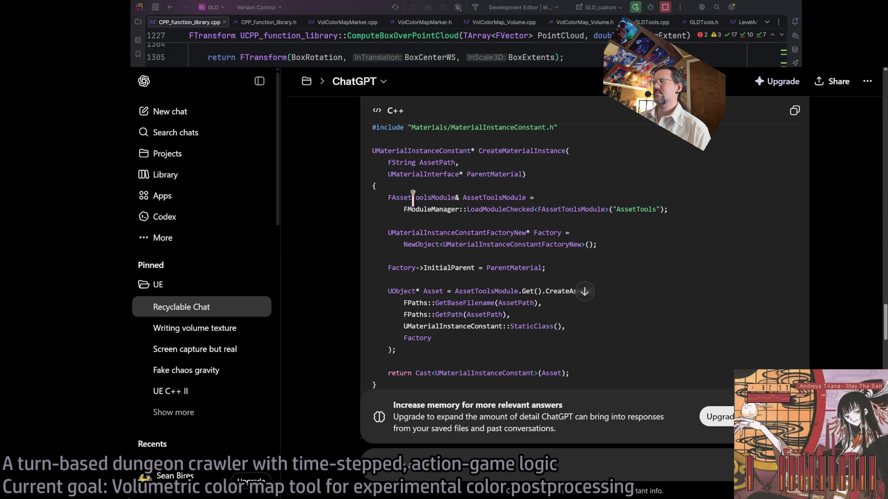
{"action": "mouse_move", "coordinate": [404, 199]}
{"action": "left_mouse_down"}
{"action": "mouse_move", "coordinate": [554, 198]}
{"action": "mouse_move", "coordinate": [678, 213]}
{"action": "mouse_move", "coordinate": [390, 197]}
{"action": "mouse_move", "coordinate": [673, 212]}
{"action": "left_mouse_up"}
{"action": "left_click", "coordinate": [584, 200]}
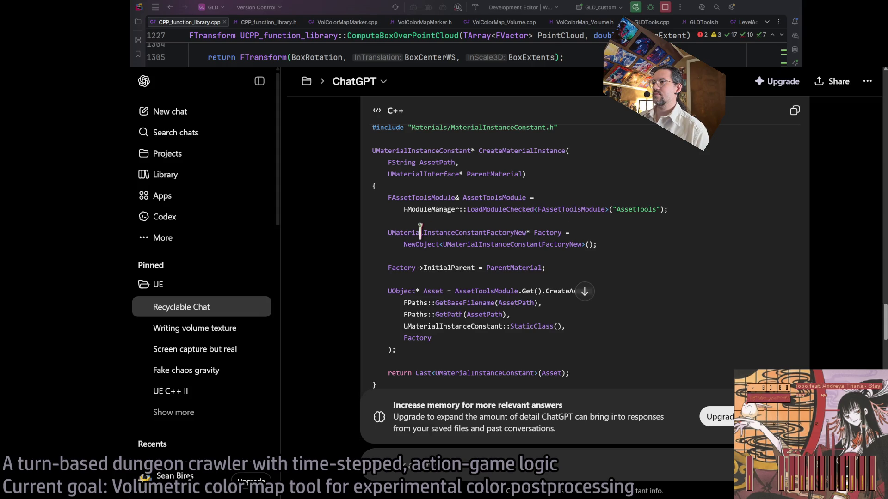
{"action": "scroll", "coordinate": [514, 243], "scroll_direction": "down", "scroll_amount": 5}
{"action": "scroll", "coordinate": [519, 254], "scroll_direction": "down", "scroll_amount": 10}
Step: Reopen the earlier curve-row baking question for editing and select its text after the first sentence
{"action": "scroll", "coordinate": [597, 265], "scroll_direction": "up", "scroll_amount": 3}
{"action": "scroll", "coordinate": [598, 265], "scroll_direction": "down", "scroll_amount": 12}
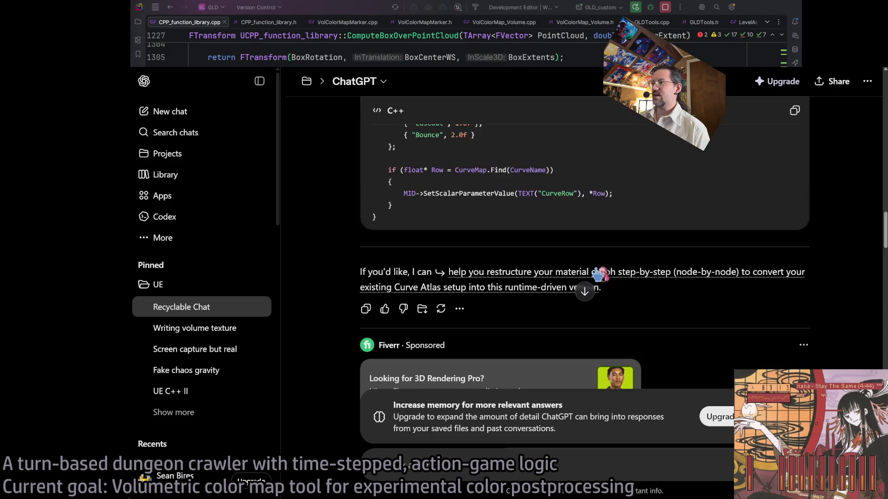
{"action": "scroll", "coordinate": [600, 273], "scroll_direction": "up", "scroll_amount": 14}
{"action": "scroll", "coordinate": [599, 273], "scroll_direction": "down", "scroll_amount": 15}
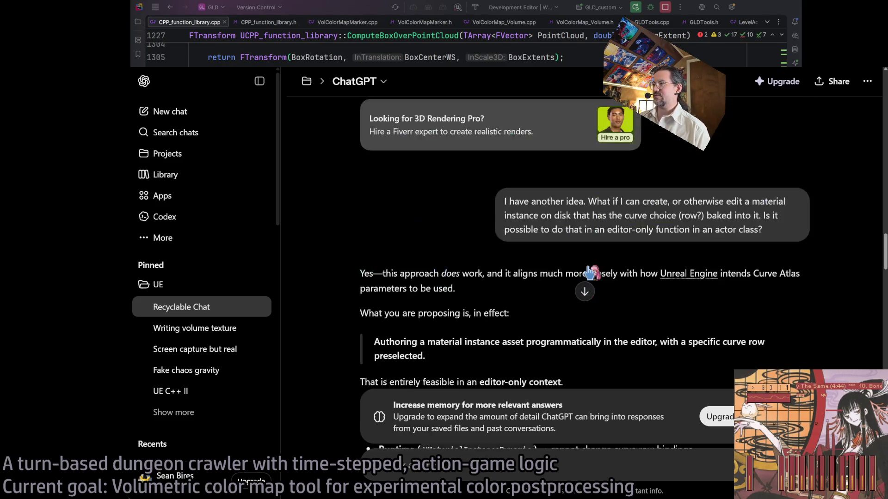
{"action": "scroll", "coordinate": [600, 263], "scroll_direction": "down", "scroll_amount": 1}
{"action": "left_click", "coordinate": [800, 251]}
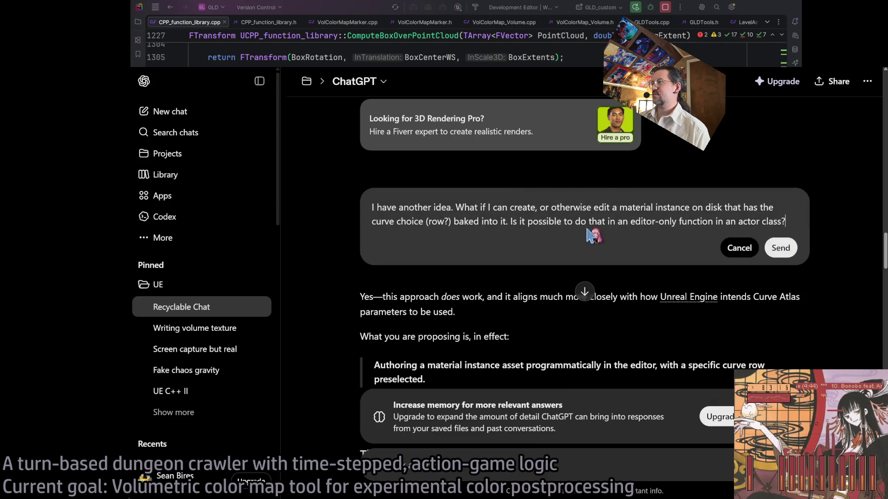
{"action": "left_click_drag", "start_coordinate": [457, 207], "coordinate": [837, 233]}
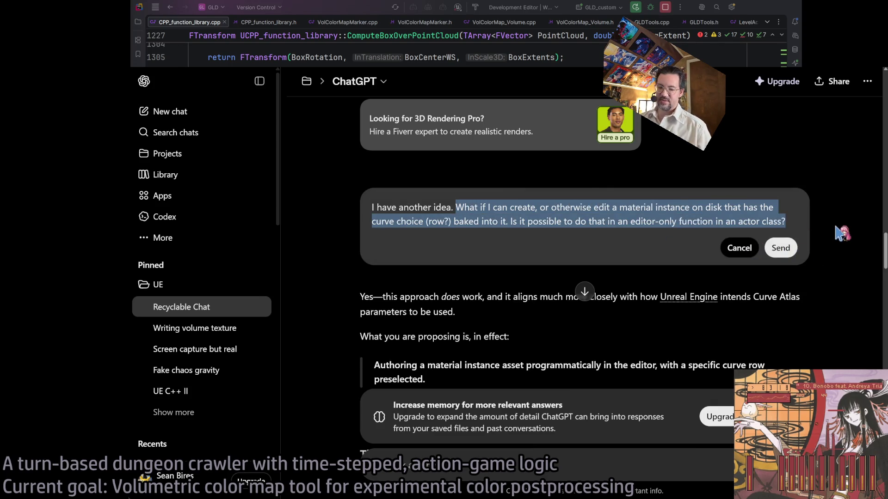
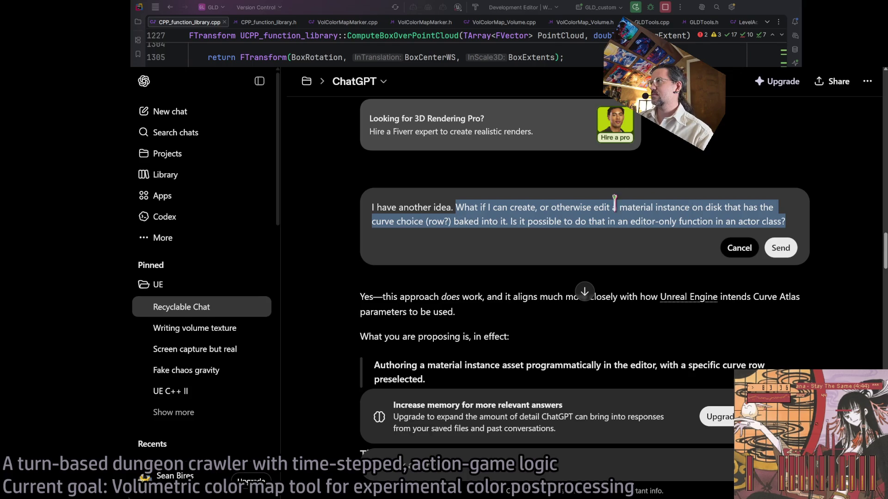
Step: Replace 'create, or otherwise' in the question so it reads 'edit an existing'
{"action": "left_click_drag", "start_coordinate": [472, 207], "coordinate": [591, 207]}
{"action": "key", "text": "BackSpace"}
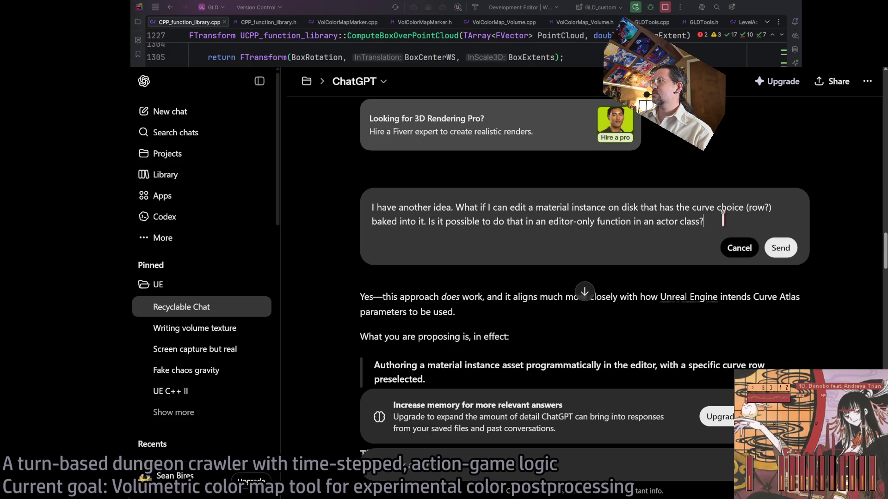
{"action": "left_click", "coordinate": [535, 208]}
{"action": "type", "text": "n existing"}
{"action": "left_click", "coordinate": [789, 217]}
Step: Add 'existing m' and 'on-disk' before 'material', then send the reworded question
{"action": "double_click", "coordinate": [411, 221]}
{"action": "left_click", "coordinate": [445, 221], "text": "shift"}
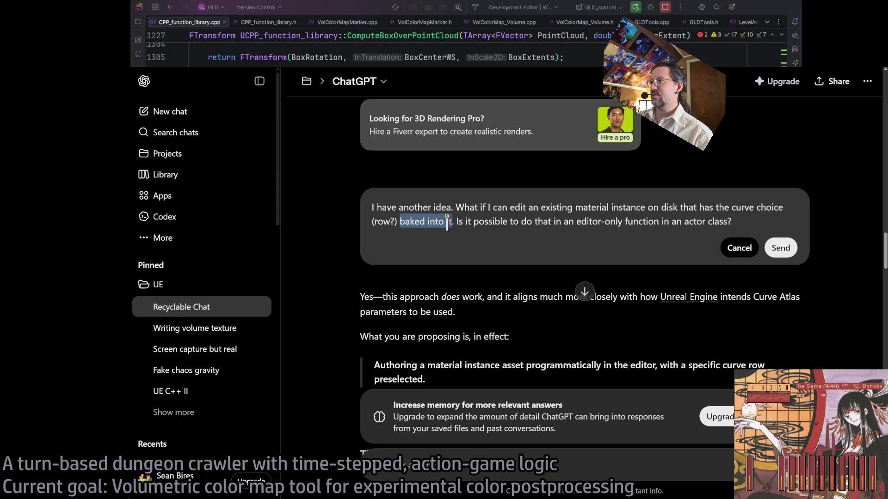
{"action": "left_click", "coordinate": [409, 222], "text": "shift"}
{"action": "left_click", "coordinate": [514, 221]}
{"action": "left_click_drag", "start_coordinate": [513, 221], "coordinate": [733, 222]}
{"action": "left_click", "coordinate": [754, 222]}
{"action": "type", "text": "that edits that"}
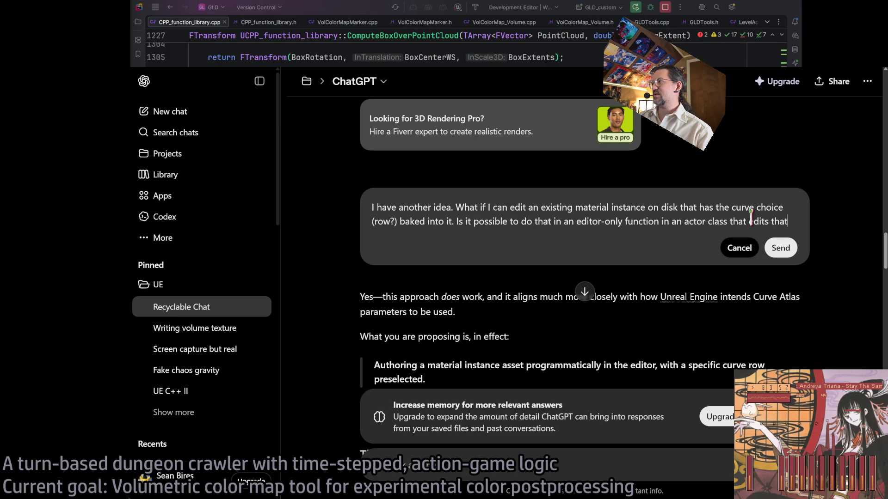
{"action": "type", "text": "existing material instance?"}
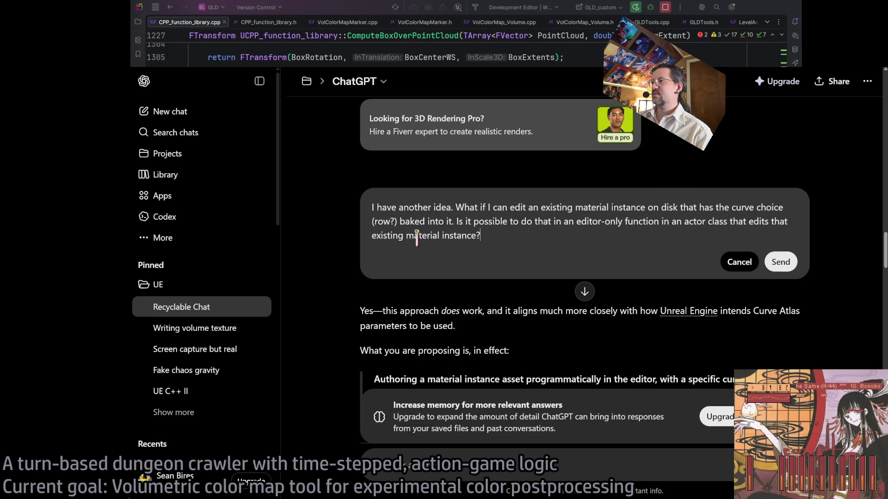
{"action": "left_click", "coordinate": [406, 235]}
{"action": "type", "text": "on-disk"}
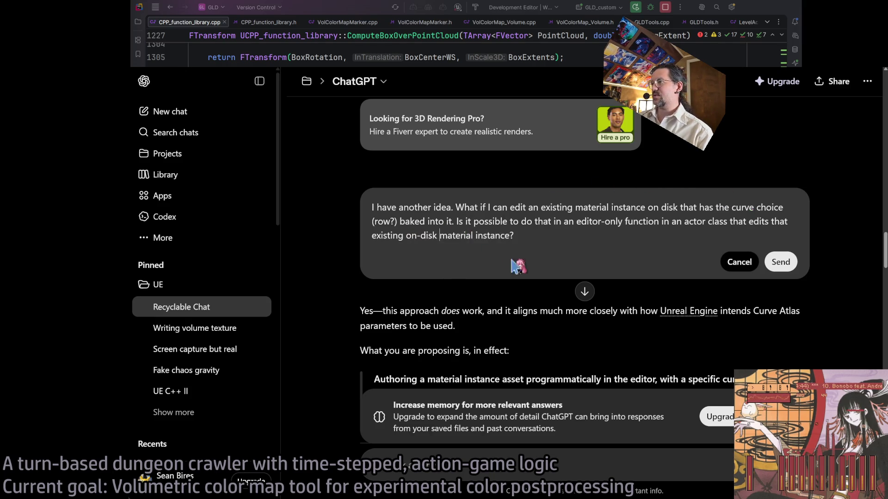
{"action": "left_click", "coordinate": [786, 265]}
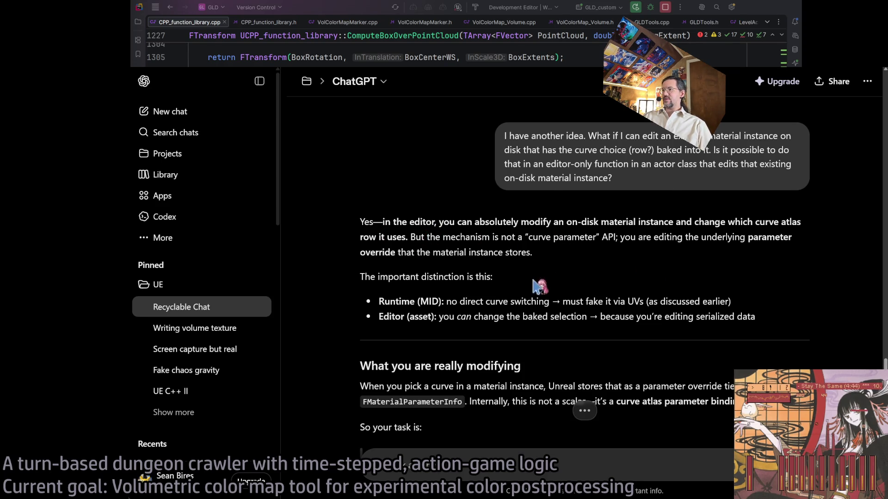
Step: Scroll the streamed reply down to the Step 1 heading and read its wording
{"action": "scroll", "coordinate": [483, 323], "scroll_direction": "down", "scroll_amount": 3}
{"action": "scroll", "coordinate": [484, 323], "scroll_direction": "down", "scroll_amount": 5}
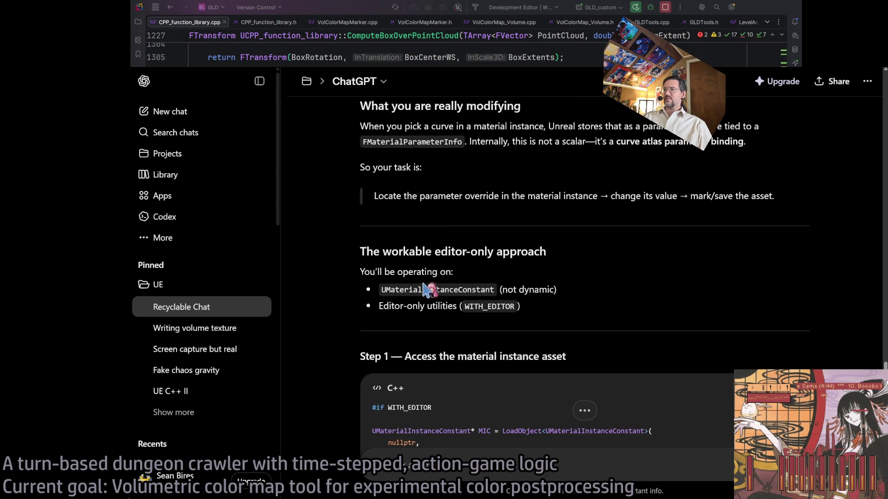
{"action": "scroll", "coordinate": [452, 224], "scroll_direction": "down", "scroll_amount": 2}
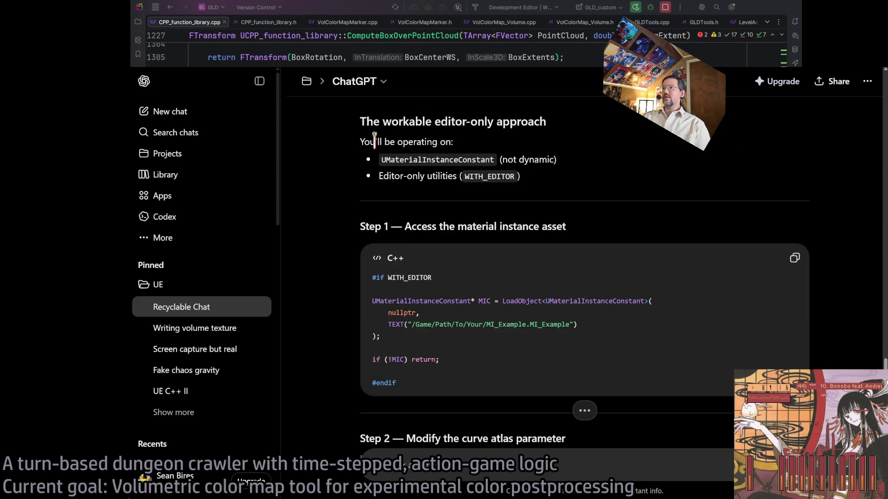
{"action": "double_click", "coordinate": [464, 159]}
{"action": "double_click", "coordinate": [396, 227]}
{"action": "double_click", "coordinate": [445, 227]}
{"action": "left_click_drag", "start_coordinate": [445, 227], "coordinate": [581, 228]}
Step: Read the LoadObject line of the Step 1 code by highlighting it
{"action": "scroll", "coordinate": [392, 318], "scroll_direction": "down", "scroll_amount": 2}
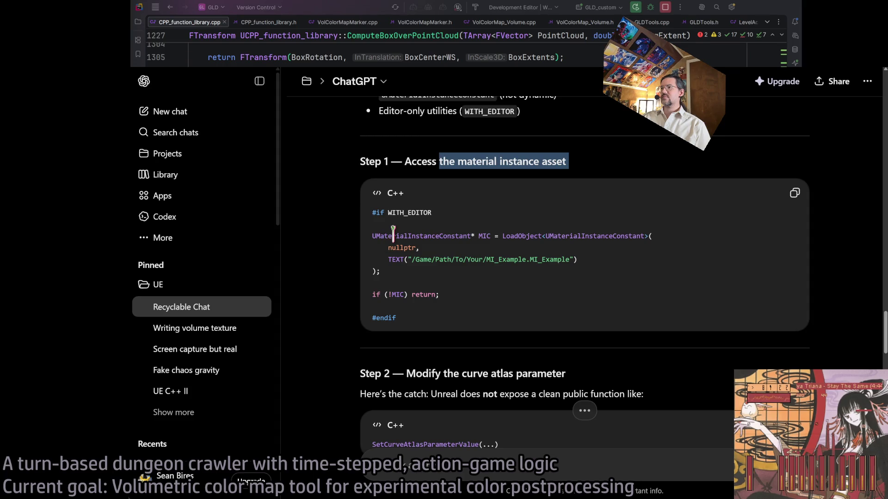
{"action": "double_click", "coordinate": [393, 234]}
{"action": "left_click_drag", "start_coordinate": [393, 234], "coordinate": [579, 234]}
{"action": "left_click", "coordinate": [558, 233]}
{"action": "double_click", "coordinate": [533, 233]}
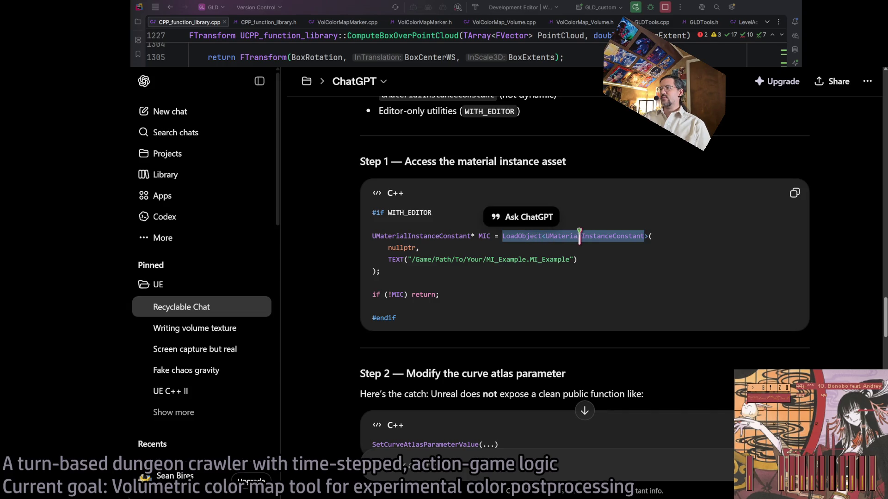
{"action": "left_click", "coordinate": [508, 238]}
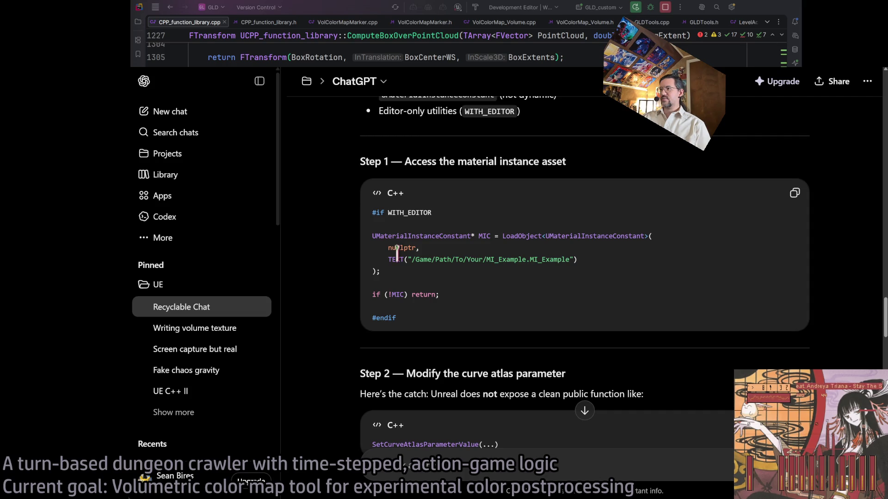
Step: Study the LoadObject arguments, nullptr and the asset path, and the full statement
{"action": "double_click", "coordinate": [402, 248]}
{"action": "double_click", "coordinate": [394, 259]}
{"action": "mouse_move", "coordinate": [394, 260]}
{"action": "left_mouse_down"}
{"action": "mouse_move", "coordinate": [589, 259]}
{"action": "mouse_move", "coordinate": [503, 235]}
{"action": "left_mouse_up"}
{"action": "left_click", "coordinate": [590, 259]}
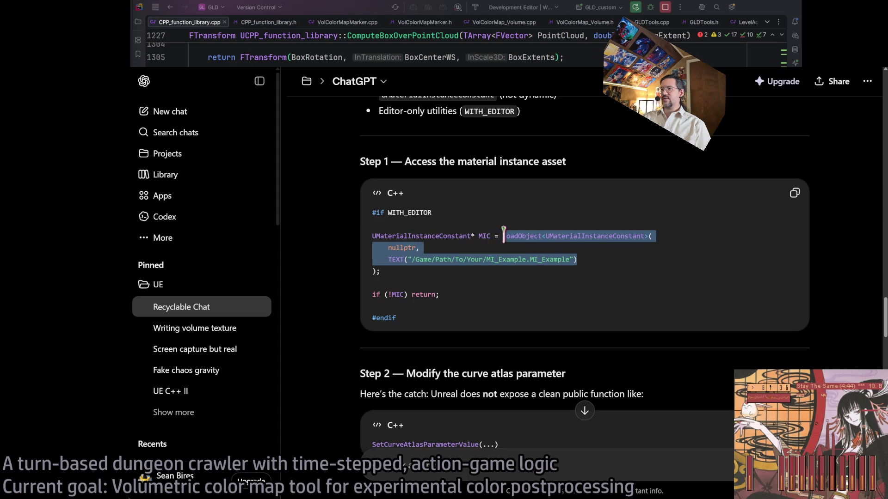
{"action": "left_click", "coordinate": [466, 289]}
{"action": "mouse_move", "coordinate": [411, 276]}
{"action": "left_mouse_down"}
{"action": "mouse_move", "coordinate": [375, 236]}
{"action": "mouse_move", "coordinate": [363, 238]}
{"action": "left_mouse_up"}
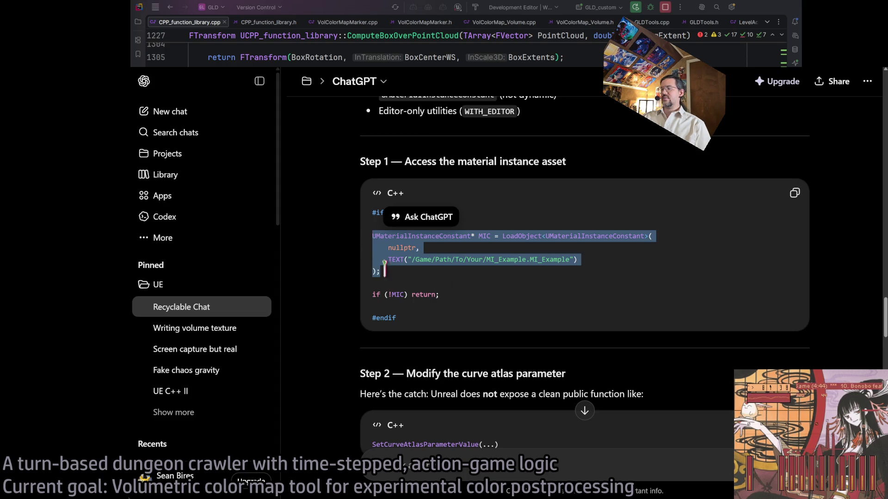
{"action": "scroll", "coordinate": [401, 273], "scroll_direction": "down", "scroll_amount": 1}
{"action": "left_click", "coordinate": [431, 213]}
{"action": "left_click_drag", "start_coordinate": [578, 195], "coordinate": [373, 171]}
{"action": "left_click", "coordinate": [489, 234]}
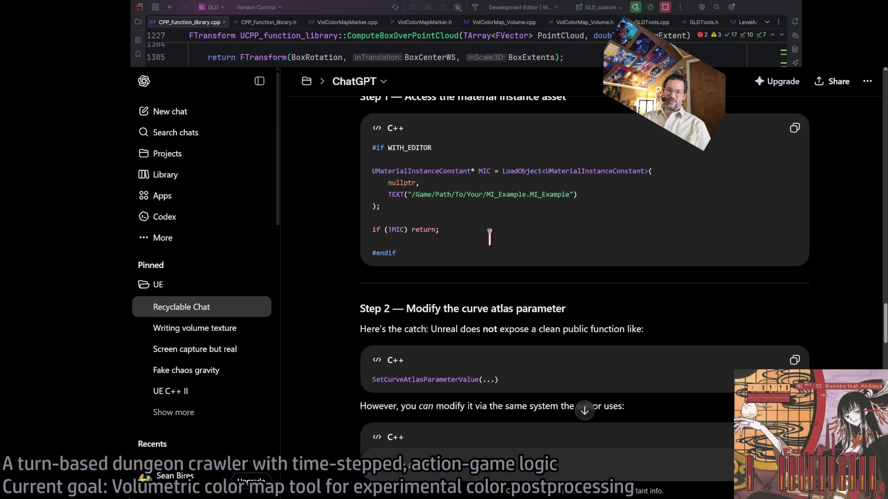
Step: Read the Step 2 heading and the sentence about using the editor's own system
{"action": "scroll", "coordinate": [490, 234], "scroll_direction": "down", "scroll_amount": 1}
{"action": "mouse_move", "coordinate": [407, 244]}
{"action": "left_mouse_down"}
{"action": "mouse_move", "coordinate": [597, 261]}
{"action": "mouse_move", "coordinate": [681, 258]}
{"action": "mouse_move", "coordinate": [679, 267]}
{"action": "left_mouse_up"}
{"action": "left_click", "coordinate": [453, 258]}
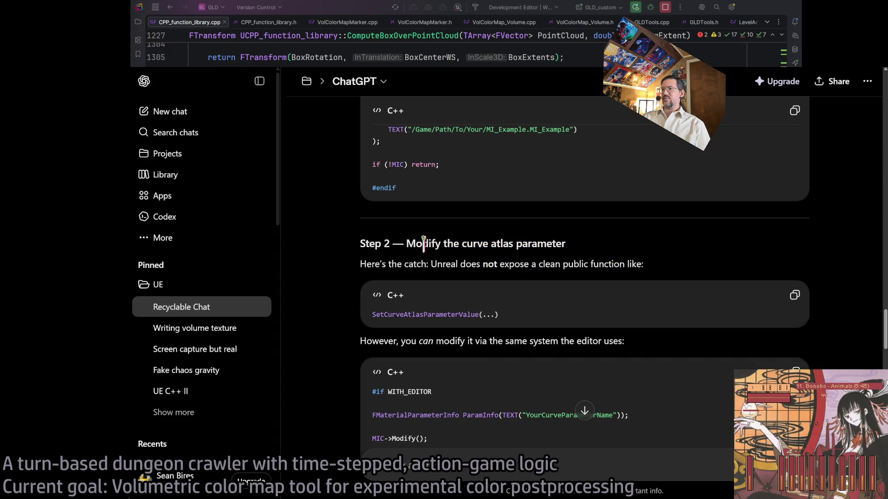
{"action": "scroll", "coordinate": [493, 265], "scroll_direction": "down", "scroll_amount": 1}
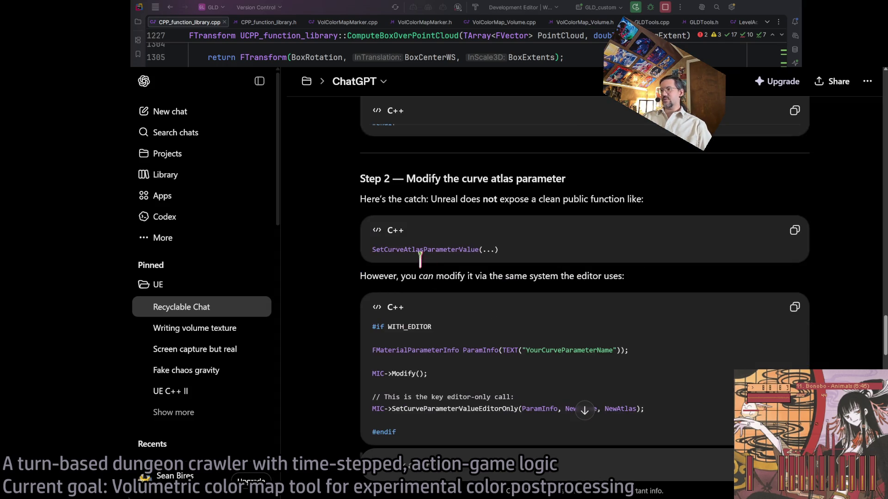
{"action": "scroll", "coordinate": [396, 287], "scroll_direction": "down", "scroll_amount": 1}
{"action": "triple_click", "coordinate": [373, 211]}
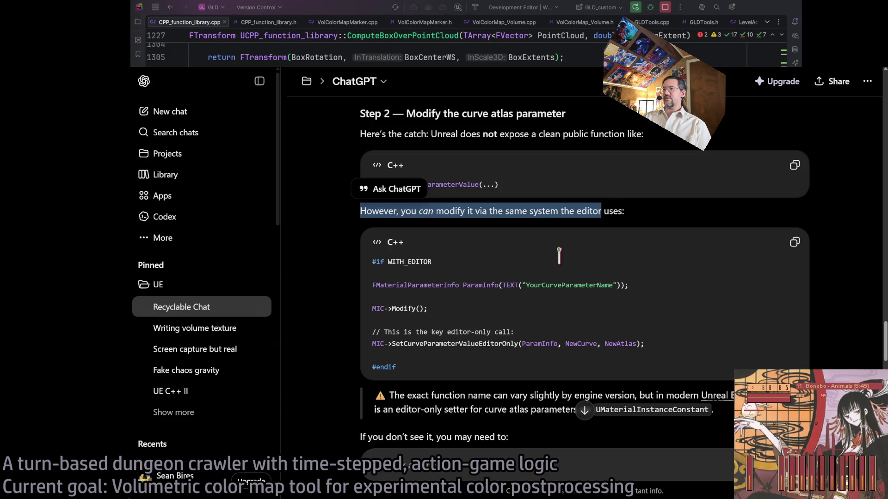
{"action": "left_click", "coordinate": [471, 273]}
Step: Examine the FMaterialParameterInfo, MIC->Modify() and SetCurveParameterValueEditorOnly code plus the editor-only warning
{"action": "double_click", "coordinate": [379, 285]}
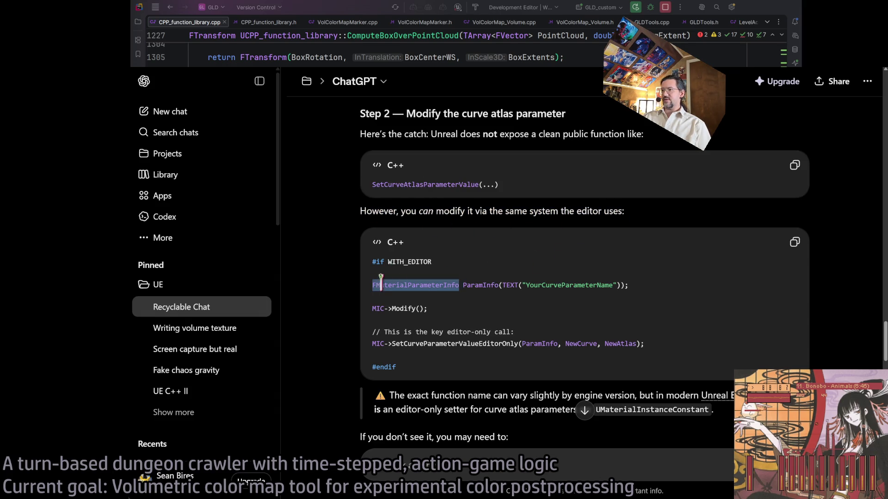
{"action": "mouse_move", "coordinate": [455, 284]}
{"action": "left_mouse_down"}
{"action": "mouse_move", "coordinate": [624, 285]}
{"action": "mouse_move", "coordinate": [423, 308]}
{"action": "mouse_move", "coordinate": [403, 303]}
{"action": "mouse_move", "coordinate": [436, 304]}
{"action": "left_mouse_up"}
{"action": "double_click", "coordinate": [377, 308]}
{"action": "left_click", "coordinate": [436, 304]}
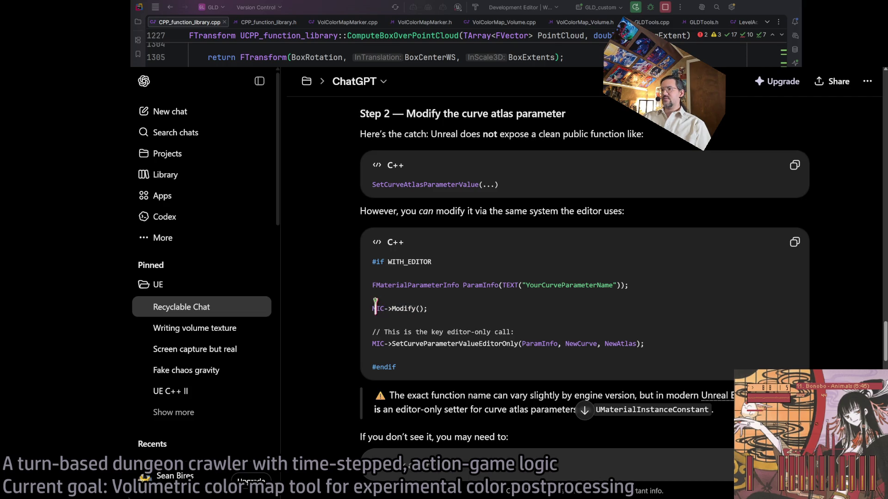
{"action": "left_click_drag", "start_coordinate": [375, 307], "coordinate": [429, 305]}
{"action": "left_click", "coordinate": [406, 309]}
{"action": "left_click_drag", "start_coordinate": [373, 308], "coordinate": [424, 306]}
{"action": "left_click", "coordinate": [439, 309]}
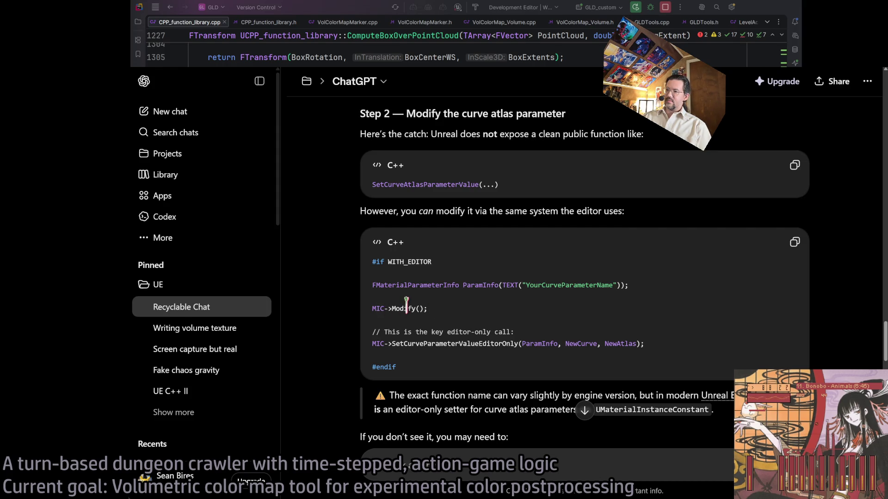
{"action": "double_click", "coordinate": [400, 344]}
{"action": "double_click", "coordinate": [479, 343]}
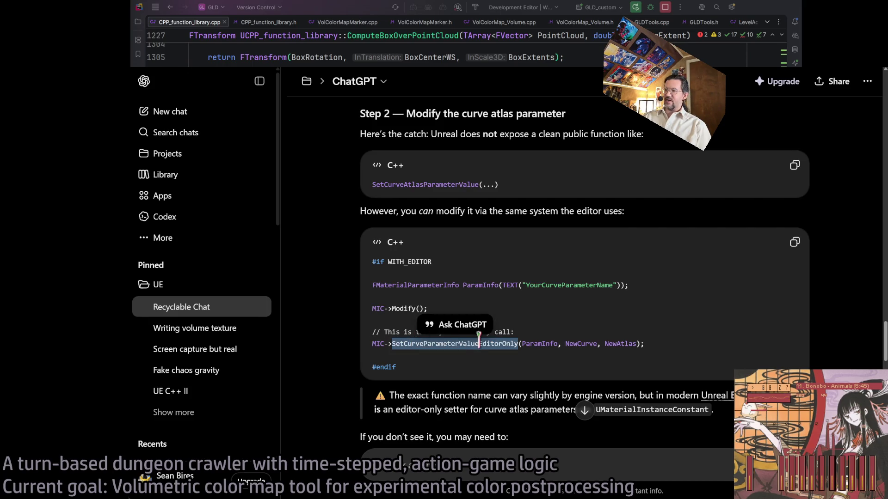
{"action": "left_click", "coordinate": [537, 344]}
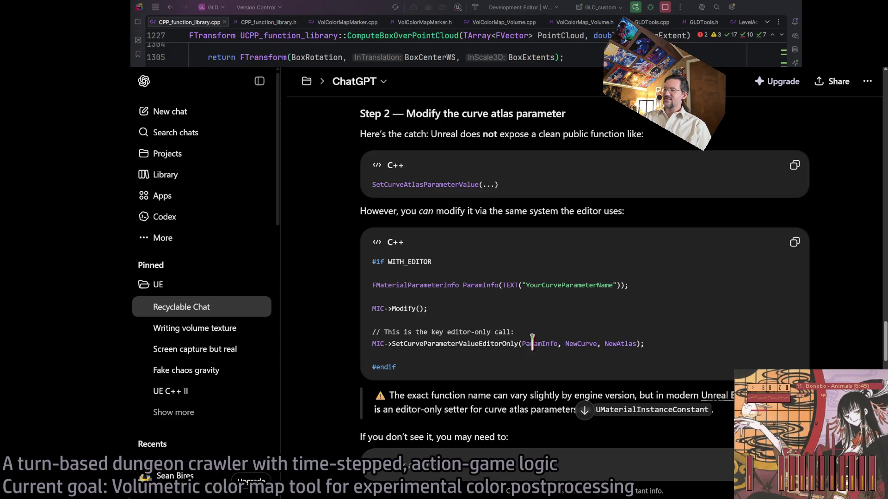
{"action": "scroll", "coordinate": [532, 342], "scroll_direction": "down", "scroll_amount": 3}
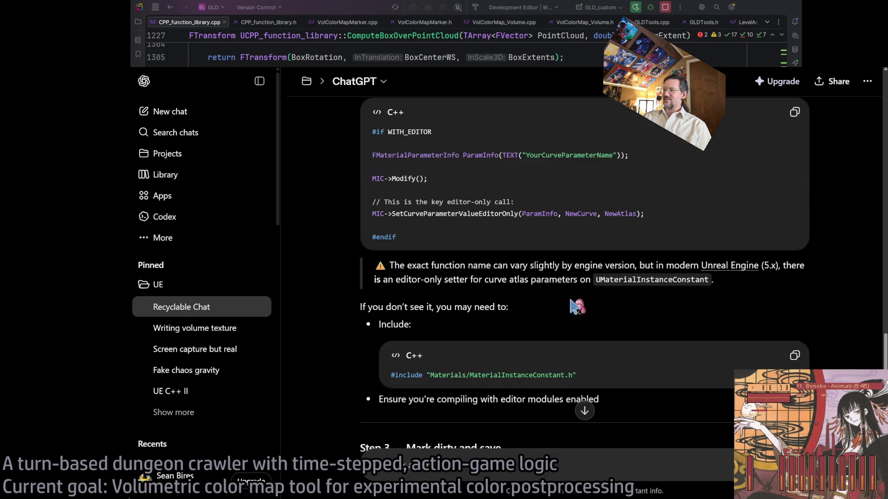
{"action": "mouse_move", "coordinate": [390, 267]}
{"action": "left_mouse_down"}
{"action": "mouse_move", "coordinate": [561, 267]}
{"action": "mouse_move", "coordinate": [733, 290]}
{"action": "left_mouse_up"}
{"action": "left_click", "coordinate": [733, 286]}
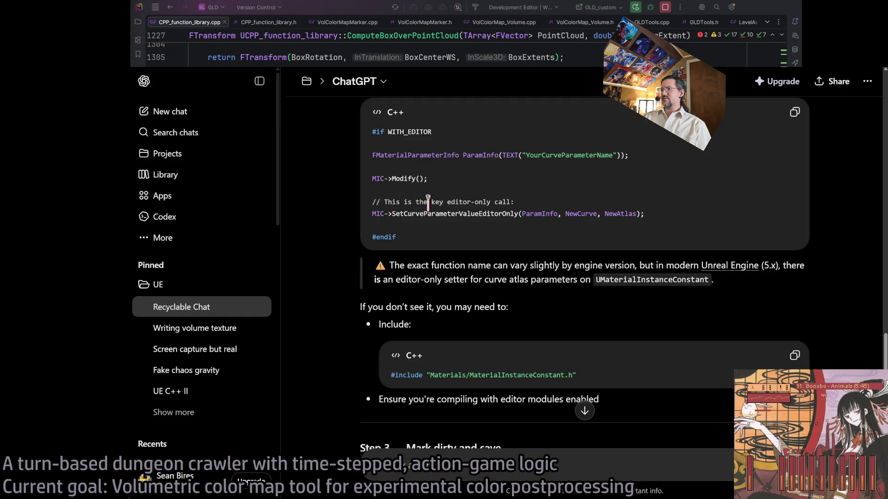
Step: Copy the Step 1 MI_Example LoadObject code and return to Rider
{"action": "scroll", "coordinate": [438, 210], "scroll_direction": "up", "scroll_amount": 7}
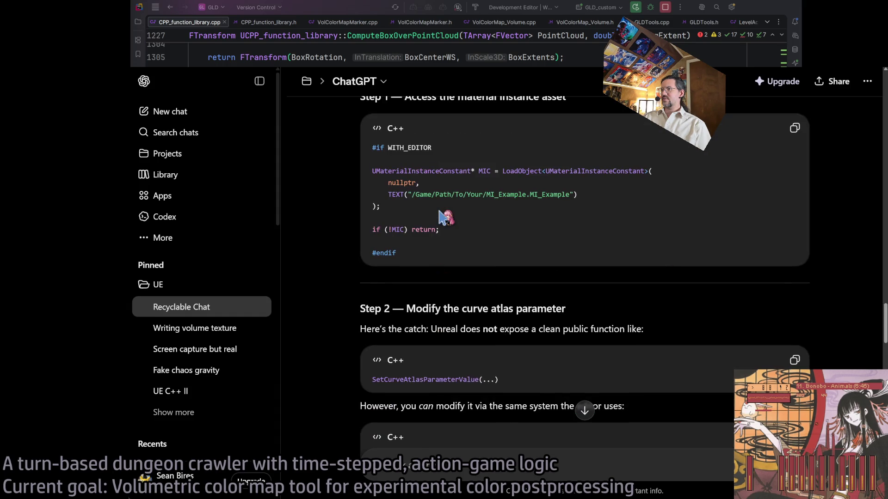
{"action": "mouse_move", "coordinate": [385, 170]}
{"action": "left_mouse_down"}
{"action": "mouse_move", "coordinate": [601, 175]}
{"action": "mouse_move", "coordinate": [597, 196]}
{"action": "left_mouse_up"}
{"action": "mouse_move", "coordinate": [474, 210]}
{"action": "left_mouse_down"}
{"action": "mouse_move", "coordinate": [389, 189]}
{"action": "mouse_move", "coordinate": [373, 171]}
{"action": "left_mouse_up"}
{"action": "key", "text": "ctrl+c"}
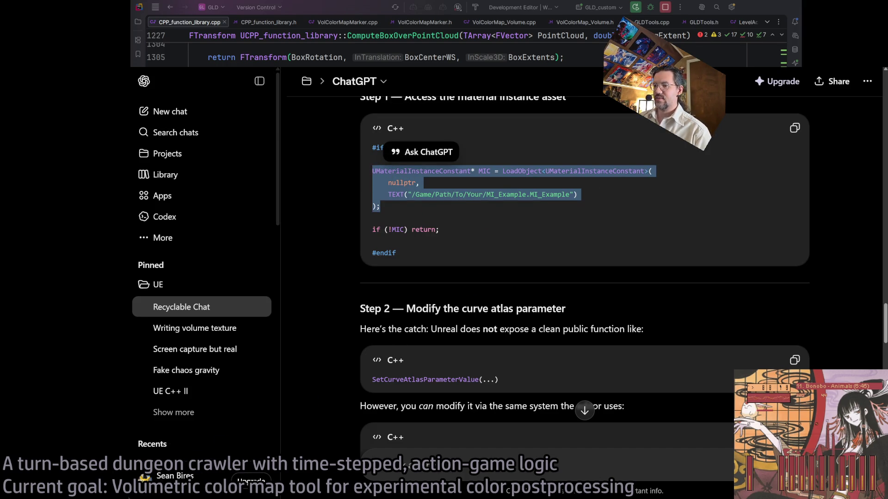
{"action": "key", "text": "alt+Tab"}
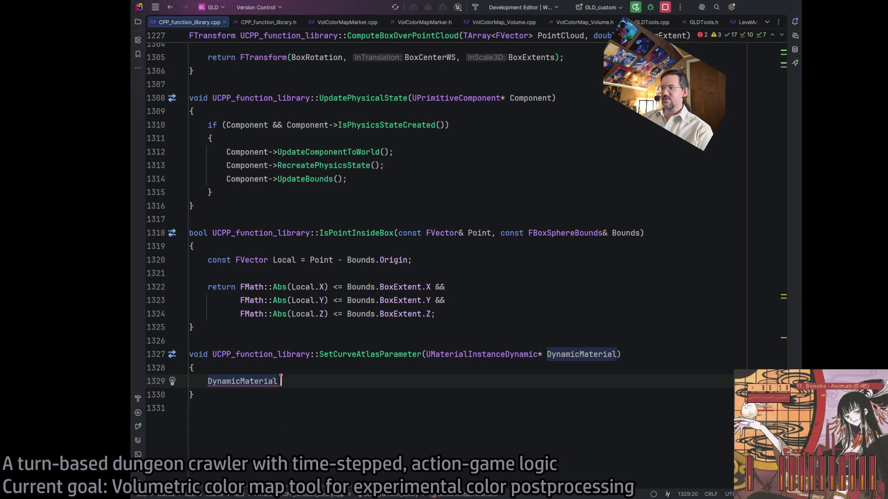
Step: Paste the MI_Example LoadObject code over the placeholder DynamicMaterial statement
{"action": "double_click", "coordinate": [248, 381]}
{"action": "key", "text": "ctrl+v"}
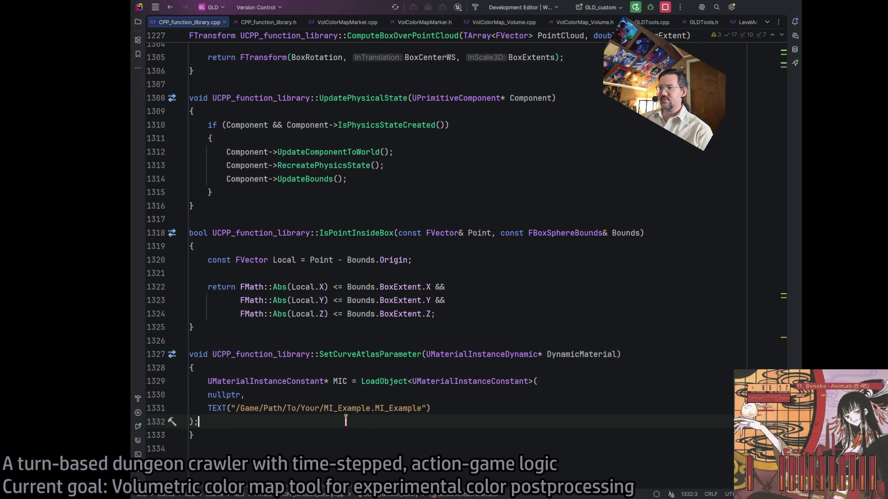
{"action": "left_click", "coordinate": [480, 407]}
{"action": "key", "text": "Return"}
{"action": "key", "text": "Return"}
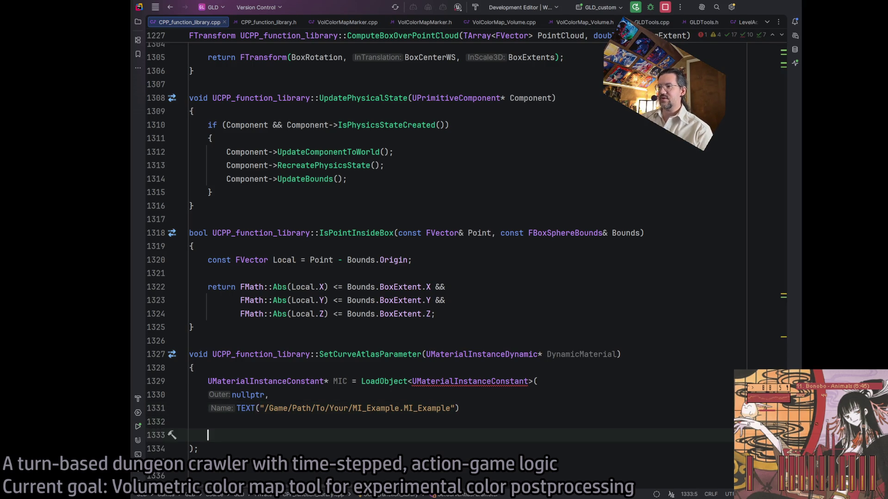
{"action": "type", "text": "MIC->S"}
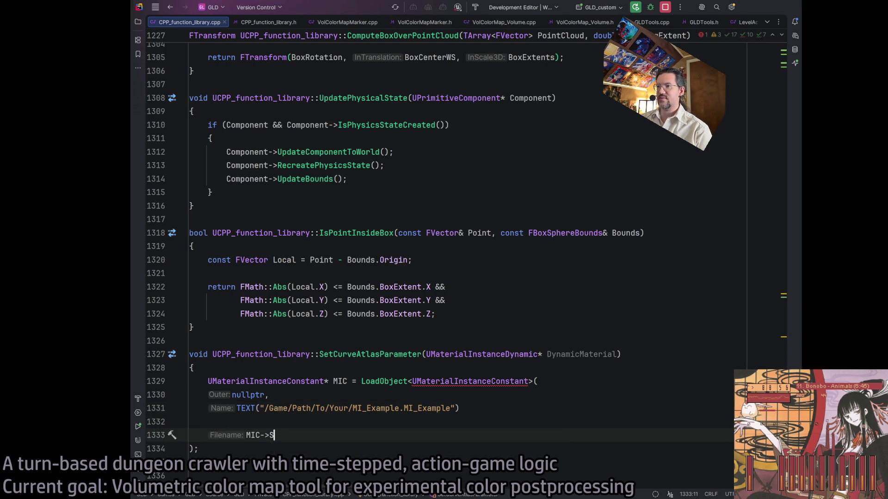
{"action": "key", "text": "BackSpace"}
{"action": "key", "text": "BackSpace"}
{"action": "key", "text": "BackSpace"}
{"action": "key", "text": "Escape"}
{"action": "left_click", "coordinate": [283, 381]}
{"action": "left_click", "coordinate": [246, 435]}
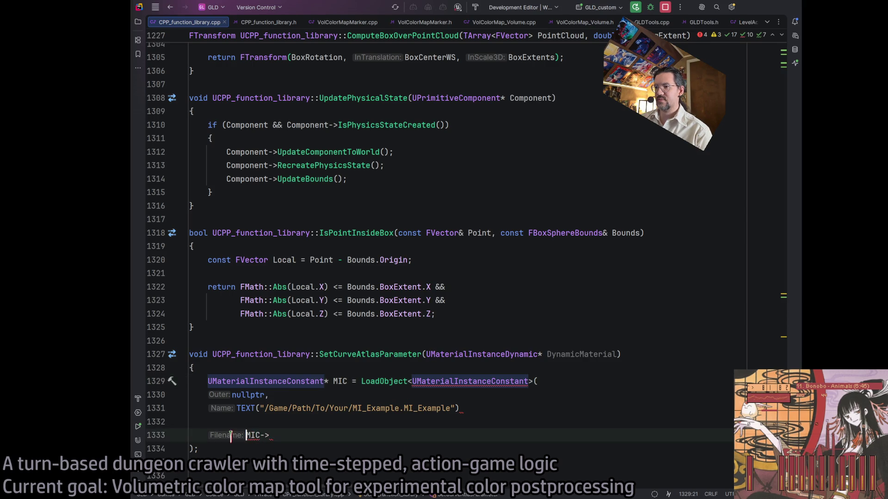
{"action": "key", "text": "BackSpace"}
{"action": "key", "text": "BackSpace"}
{"action": "key", "text": "BackSpace"}
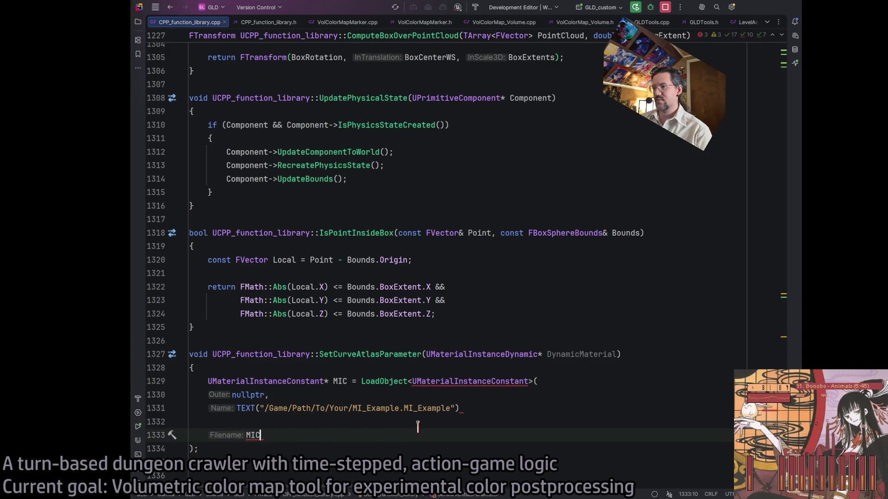
{"action": "key", "text": "BackSpace"}
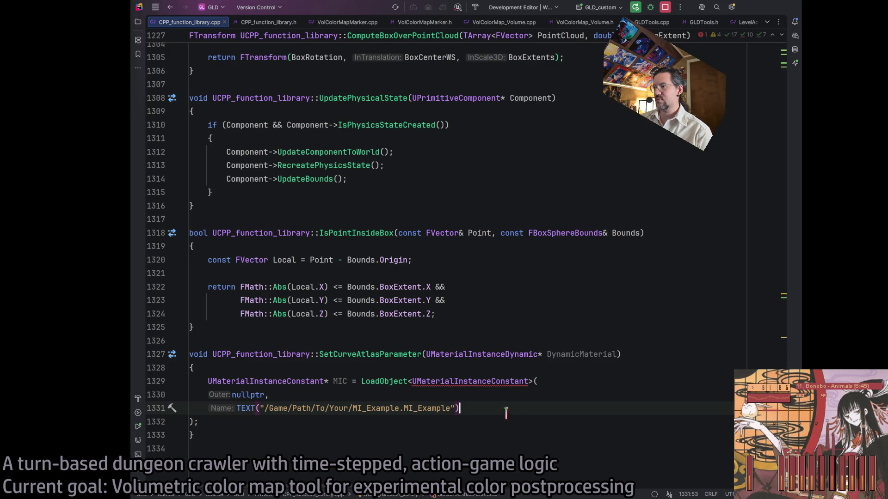
Step: Close the LoadObject call with the missing ');'
{"action": "type", "text": ")"}
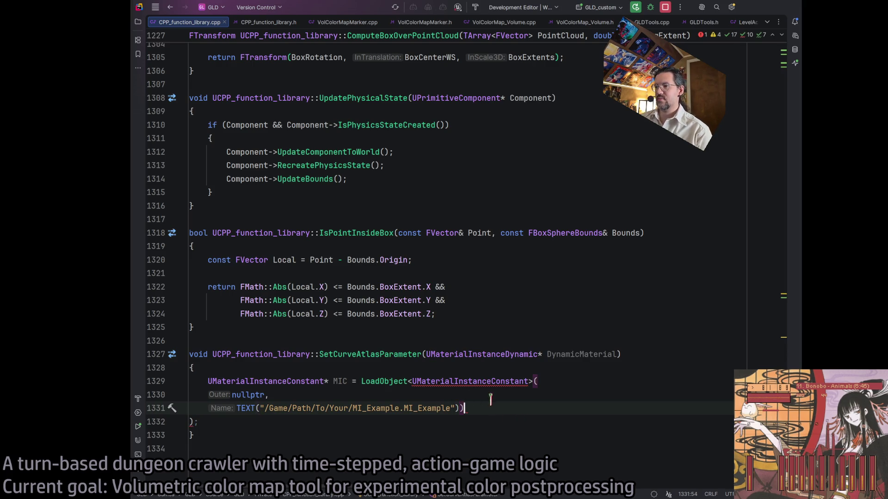
{"action": "key", "text": "Return"}
{"action": "key", "text": "Return"}
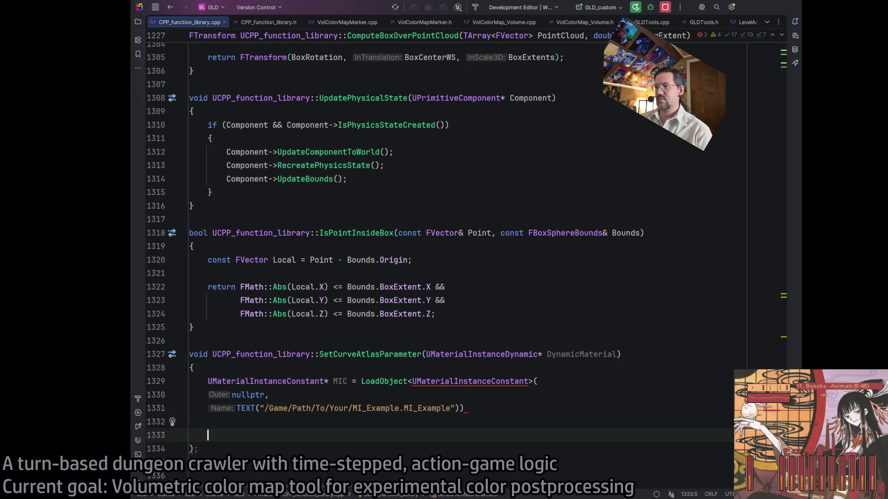
{"action": "type", "text": "MIC->Curve"}
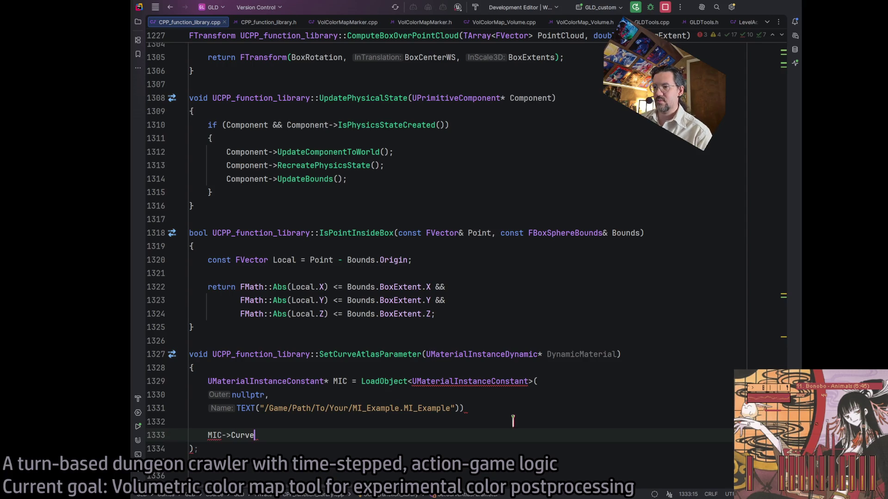
{"action": "key", "text": "BackSpace"}
{"action": "key", "text": "BackSpace"}
{"action": "left_click", "coordinate": [514, 413]}
{"action": "type", "text": ";"}
{"action": "key", "text": "Down"}
Step: Add a MIC->SetScalarParameterAtlasEditorOnly() call using autocompletion
{"action": "left_click", "coordinate": [213, 436]}
{"action": "type", "text": "IC->Curve"}
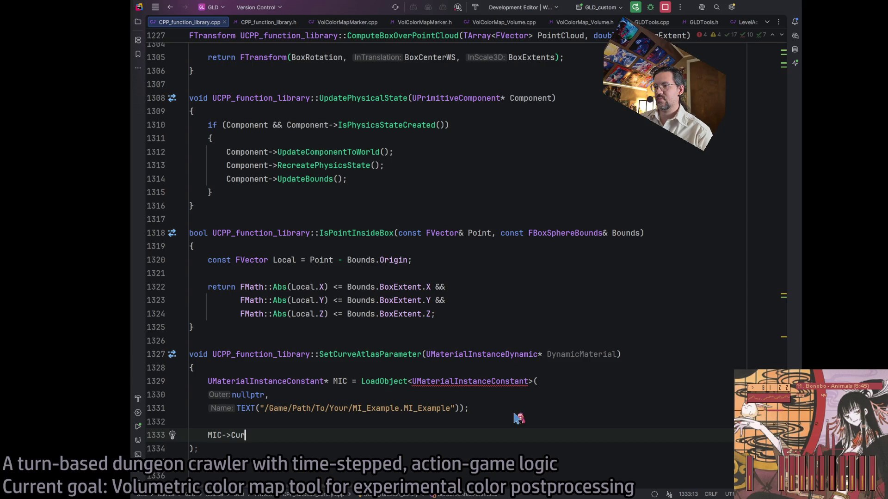
{"action": "type", "text": ">"}
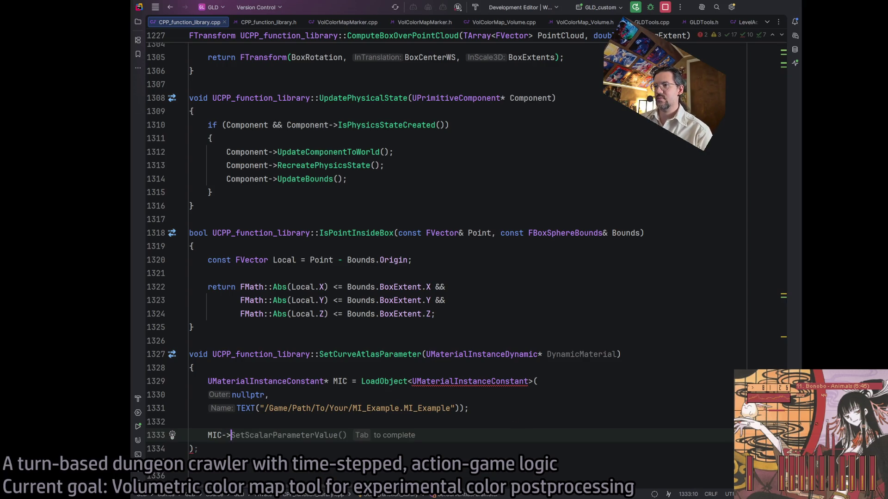
{"action": "type", "text": "atlas"}
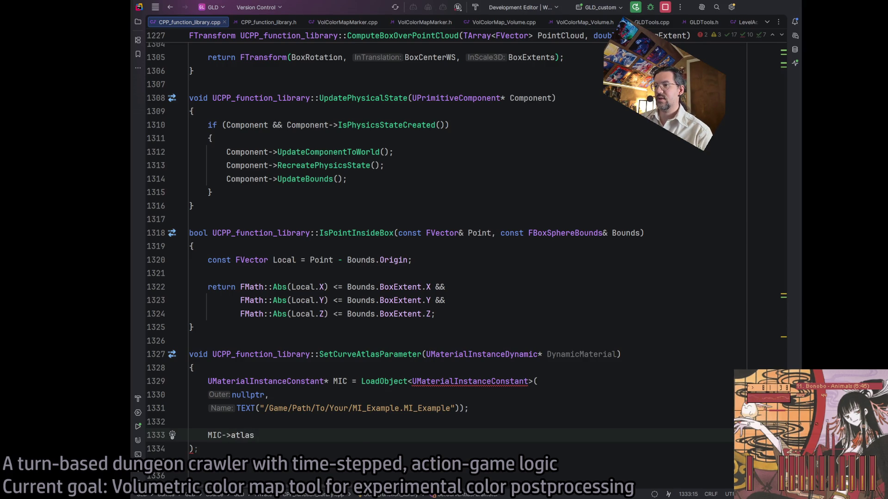
{"action": "key", "text": "Return"}
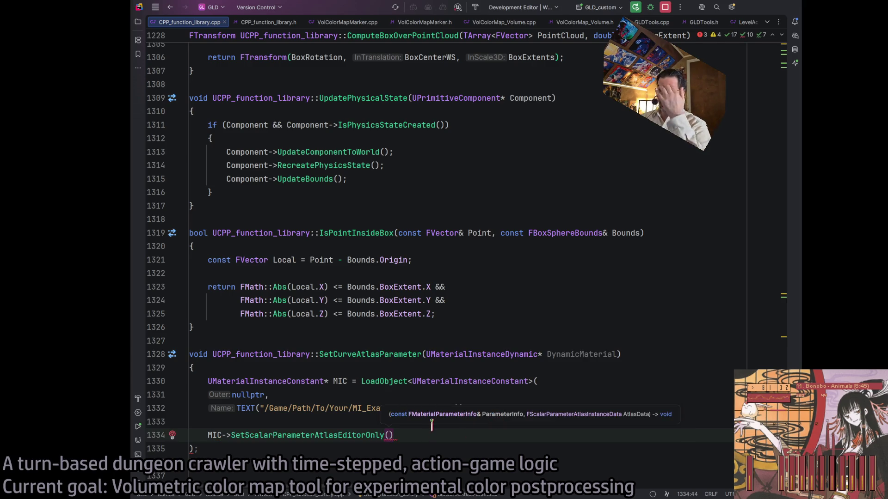
{"action": "left_click", "coordinate": [414, 439]}
Step: Comment out the new lines, then delete the whole SetCurveAtlasParameter function from the source
{"action": "left_click_drag", "start_coordinate": [304, 435], "coordinate": [284, 381]}
{"action": "key", "text": "ctrl+slash"}
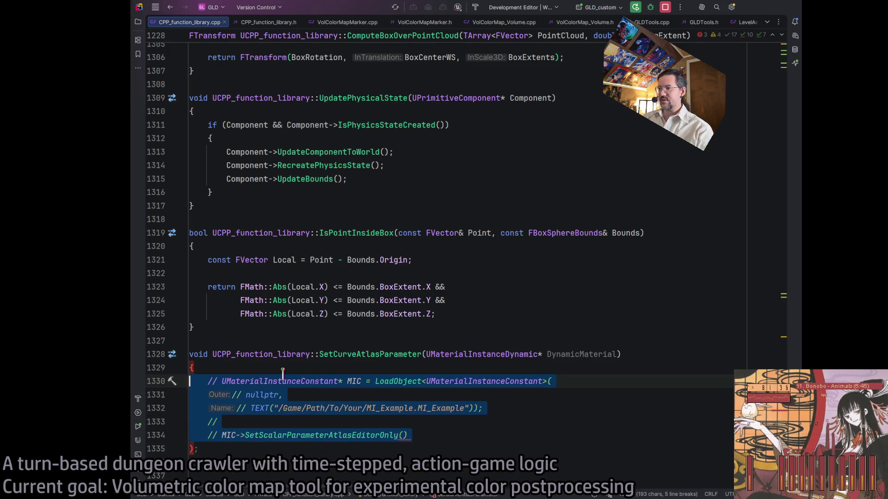
{"action": "left_click", "coordinate": [421, 422]}
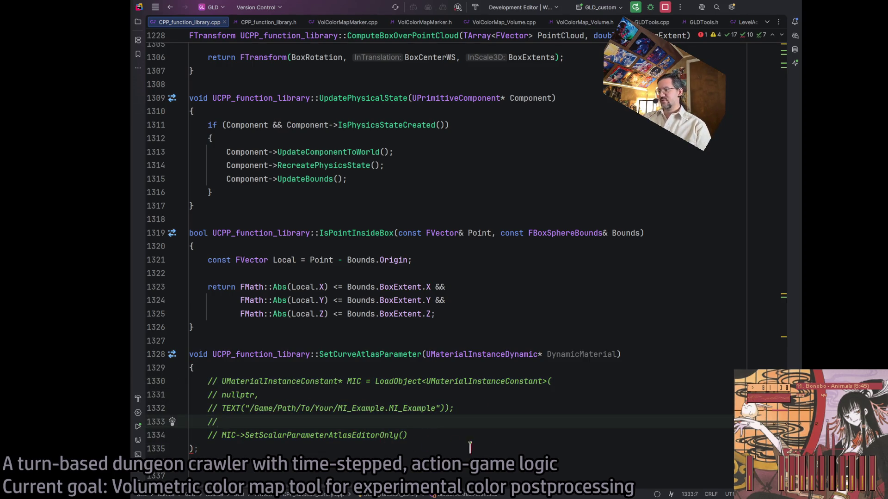
{"action": "mouse_move", "coordinate": [256, 453]}
{"action": "left_mouse_down"}
{"action": "mouse_move", "coordinate": [173, 381]}
{"action": "mouse_move", "coordinate": [166, 355]}
{"action": "left_mouse_up"}
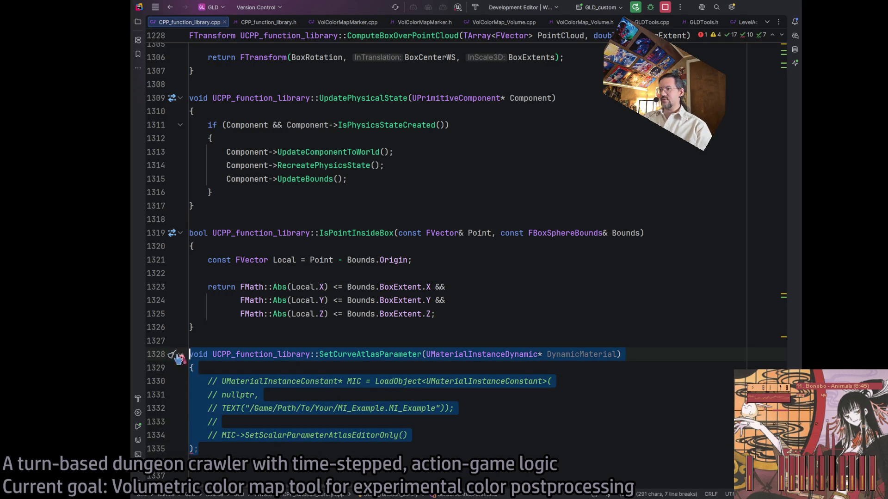
{"action": "key", "text": "BackSpace"}
{"action": "scroll", "coordinate": [407, 46], "scroll_direction": "up", "scroll_amount": 1}
Step: Remove the UFUNCTION and SetCurveAtlasParameter declaration from CPP_function_library.h, then return to ChatGPT
{"action": "key", "text": "ctrl+alt+Home"}
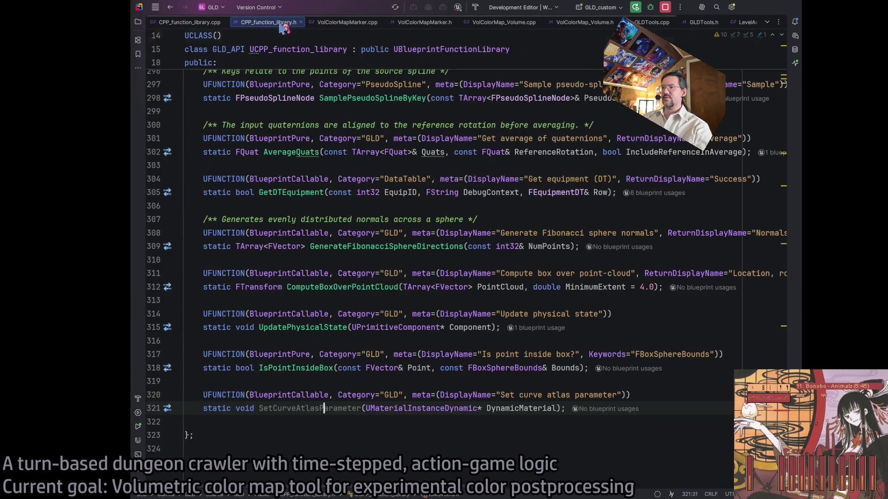
{"action": "left_click", "coordinate": [278, 409]}
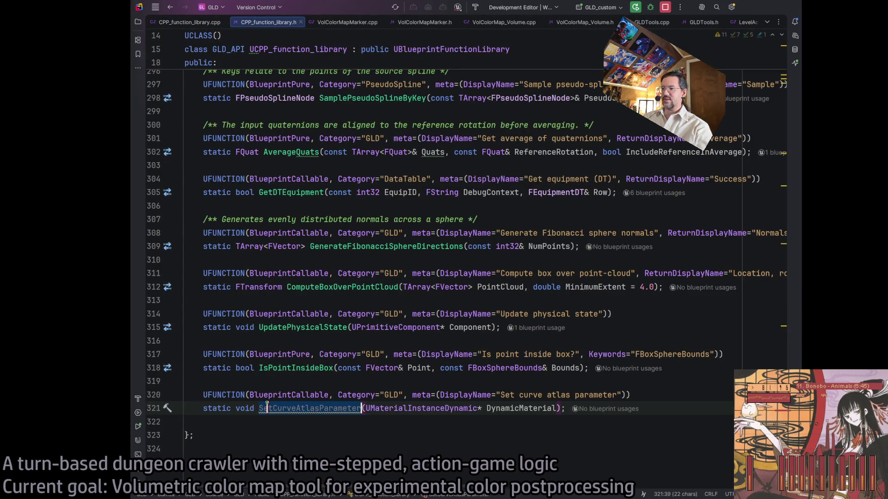
{"action": "left_click", "coordinate": [267, 395]}
{"action": "key", "text": "ctrl+w"}
{"action": "key", "text": "ctrl+w"}
{"action": "key", "text": "ctrl+w"}
{"action": "key", "text": "Delete"}
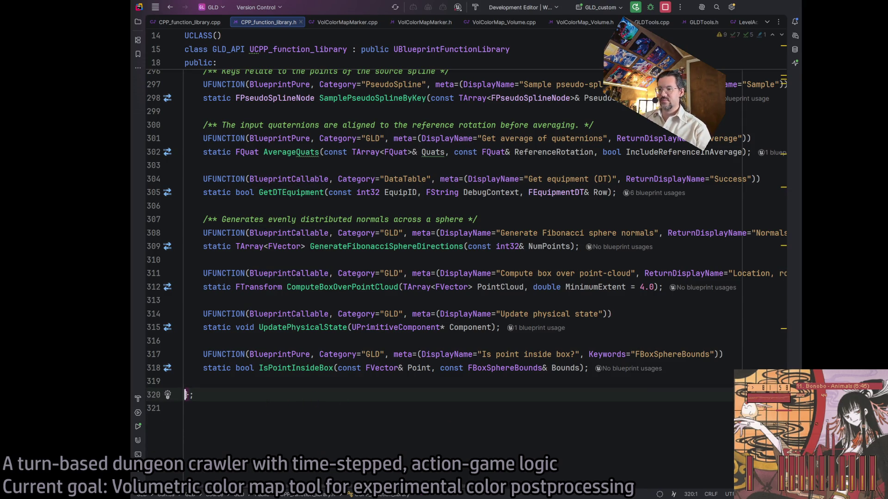
{"action": "key", "text": "alt+Tab"}
{"action": "scroll", "coordinate": [325, 319], "scroll_direction": "down", "scroll_amount": 2}
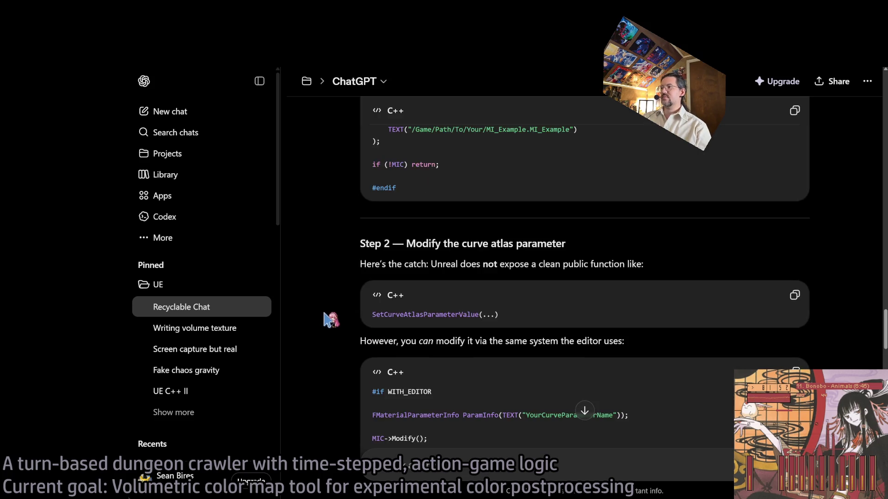
{"action": "scroll", "coordinate": [324, 313], "scroll_direction": "down", "scroll_amount": 1}
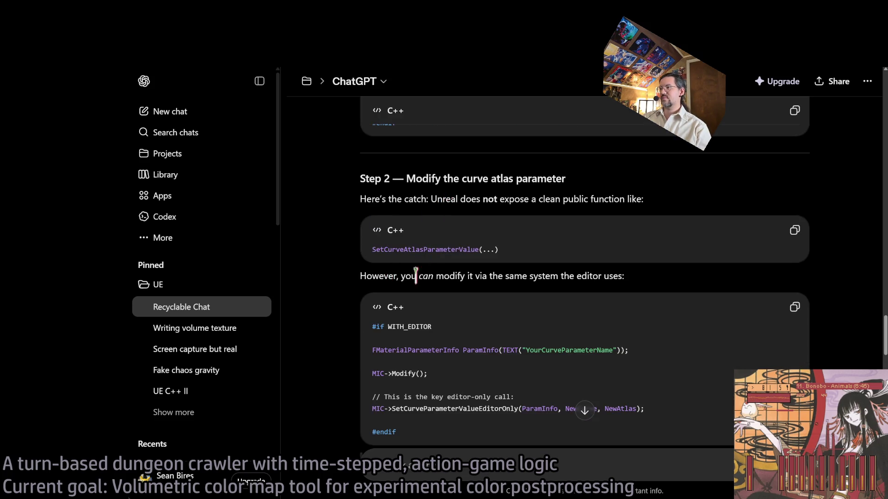
{"action": "scroll", "coordinate": [389, 278], "scroll_direction": "down", "scroll_amount": 1}
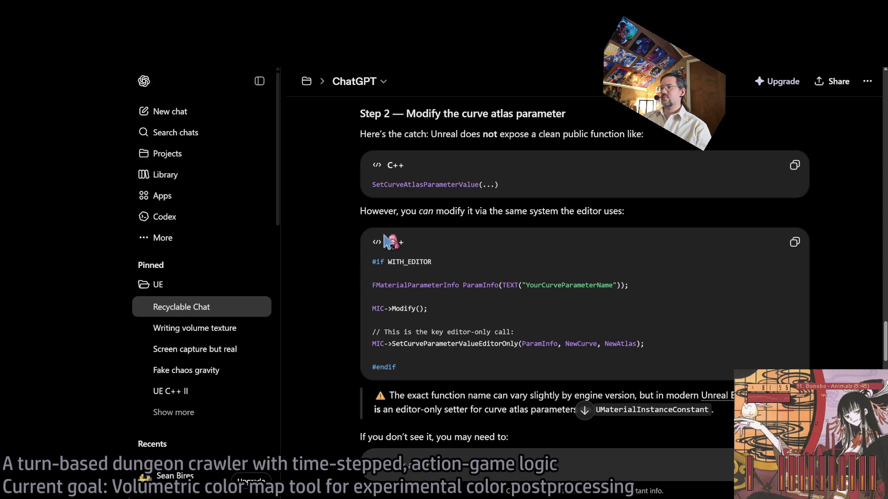
{"action": "double_click", "coordinate": [421, 344]}
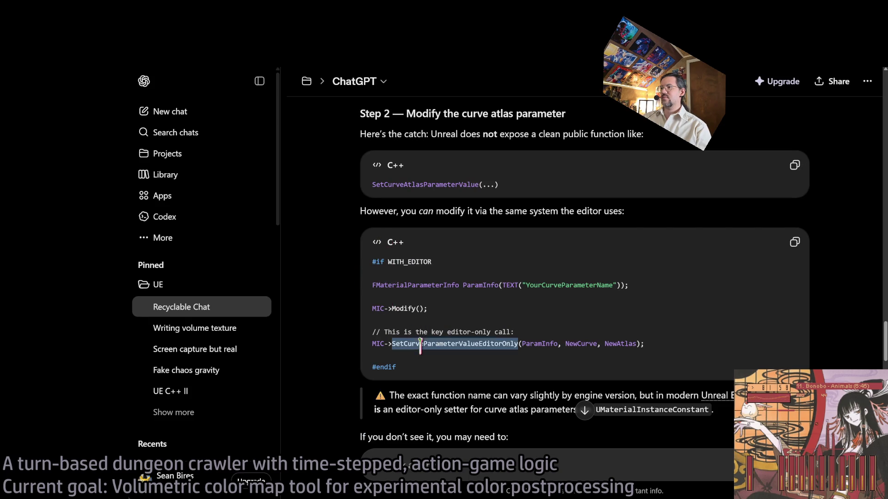
{"action": "scroll", "coordinate": [420, 344], "scroll_direction": "down", "scroll_amount": 1}
{"action": "left_click", "coordinate": [541, 345]}
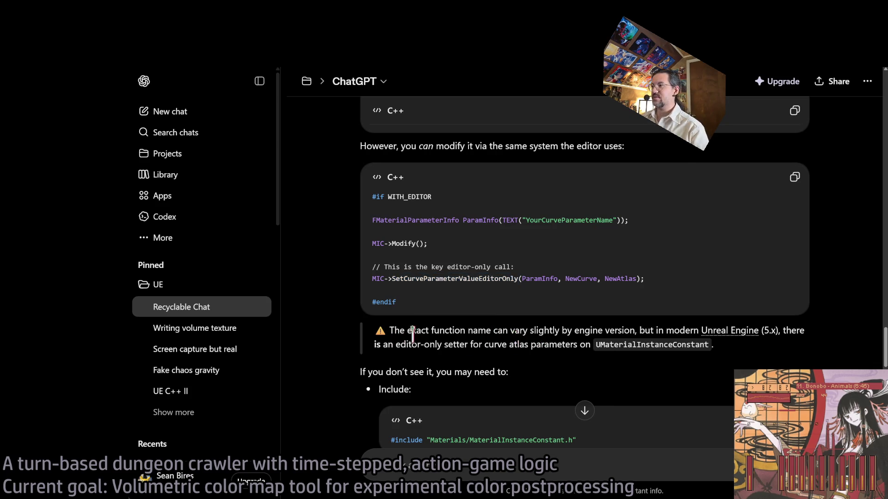
{"action": "mouse_move", "coordinate": [390, 330]}
{"action": "left_mouse_down"}
{"action": "mouse_move", "coordinate": [421, 344]}
{"action": "mouse_move", "coordinate": [577, 344]}
{"action": "left_mouse_up"}
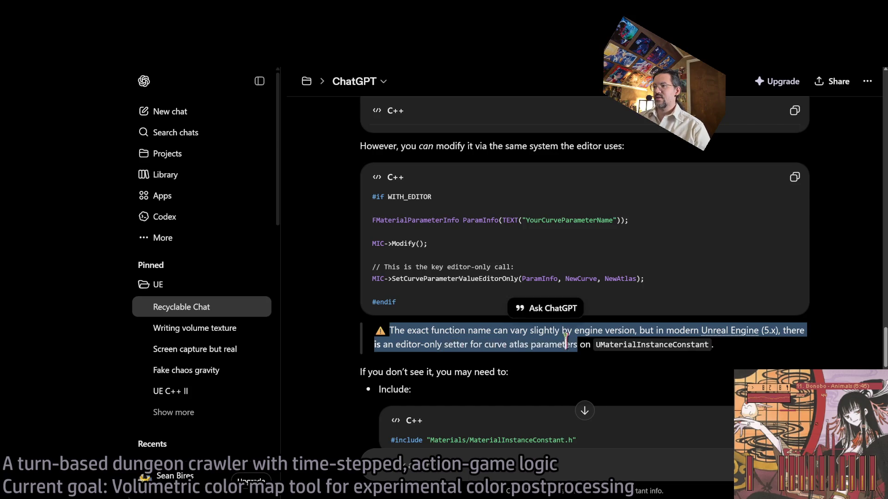
{"action": "scroll", "coordinate": [483, 331], "scroll_direction": "down", "scroll_amount": 2}
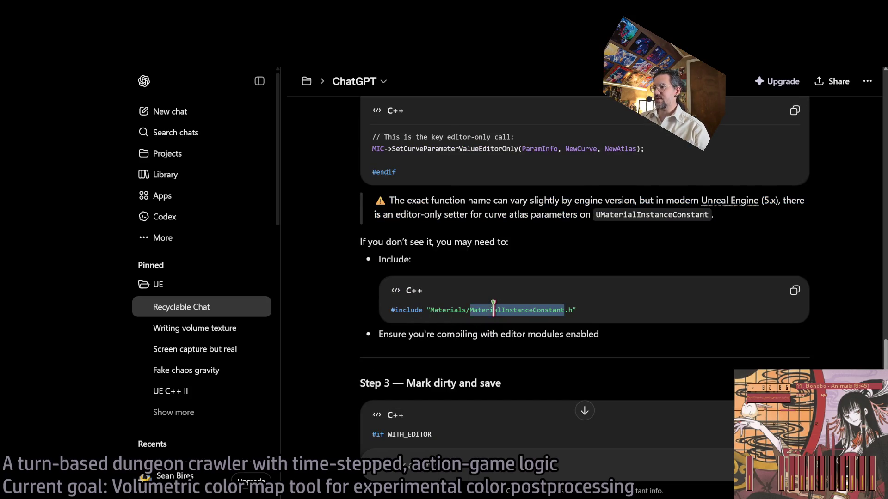
{"action": "double_click", "coordinate": [474, 309]}
{"action": "scroll", "coordinate": [401, 331], "scroll_direction": "down", "scroll_amount": 1}
{"action": "double_click", "coordinate": [398, 269]}
{"action": "left_click_drag", "start_coordinate": [399, 270], "coordinate": [621, 269]}
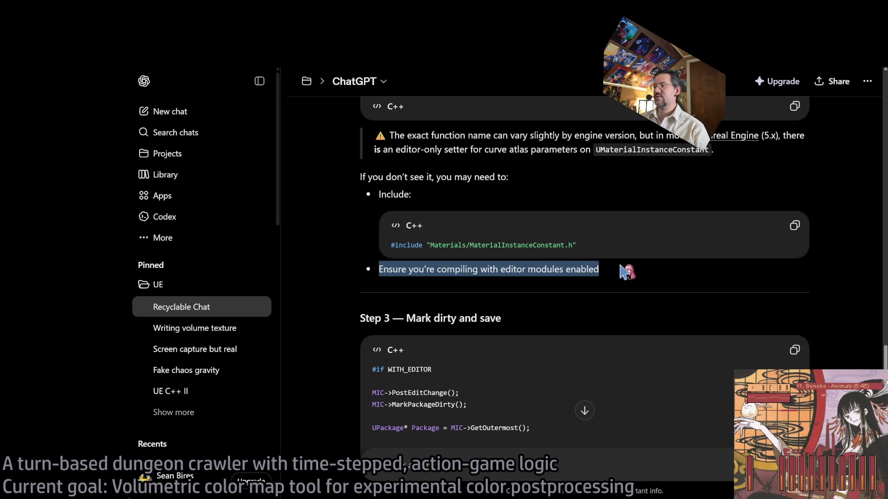
{"action": "scroll", "coordinate": [531, 309], "scroll_direction": "down", "scroll_amount": 1}
{"action": "left_click", "coordinate": [388, 269]}
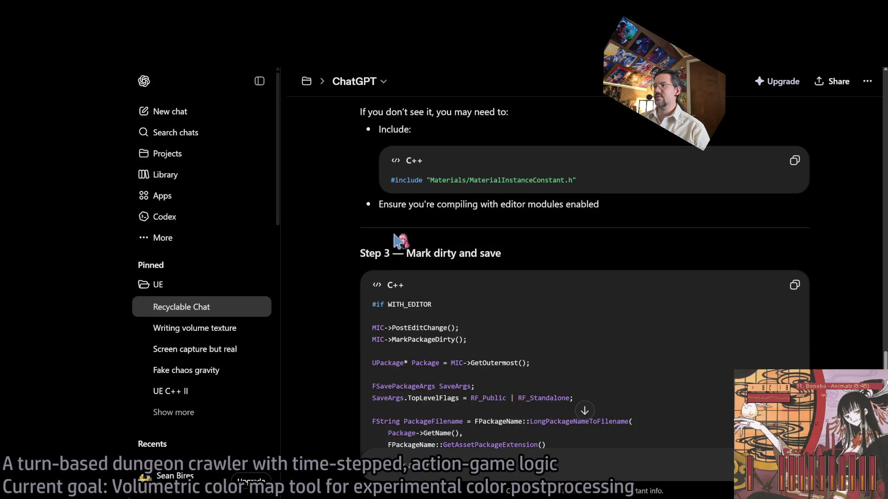
{"action": "left_click_drag", "start_coordinate": [380, 204], "coordinate": [618, 212]}
{"action": "left_click", "coordinate": [619, 213]}
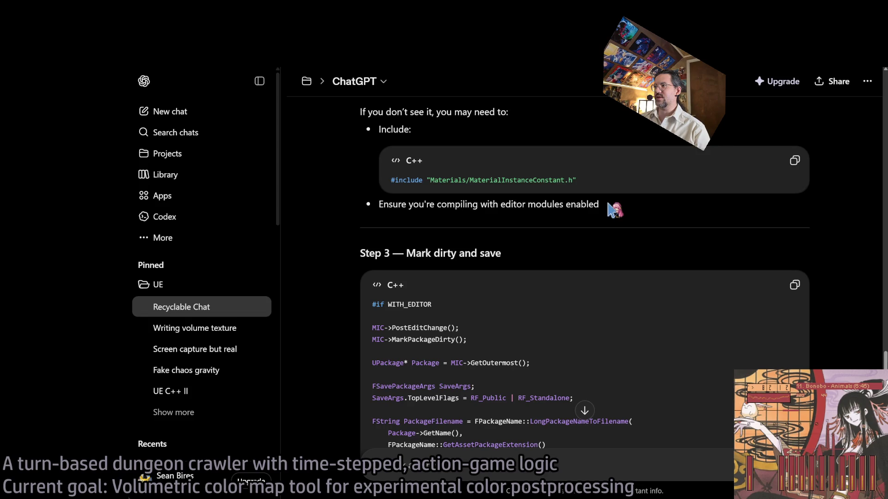
{"action": "triple_click", "coordinate": [588, 204]}
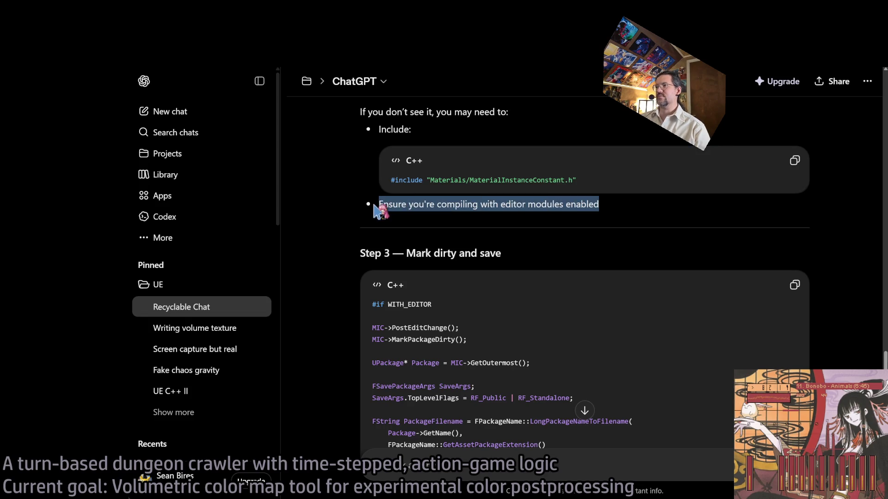
{"action": "left_click", "coordinate": [523, 229]}
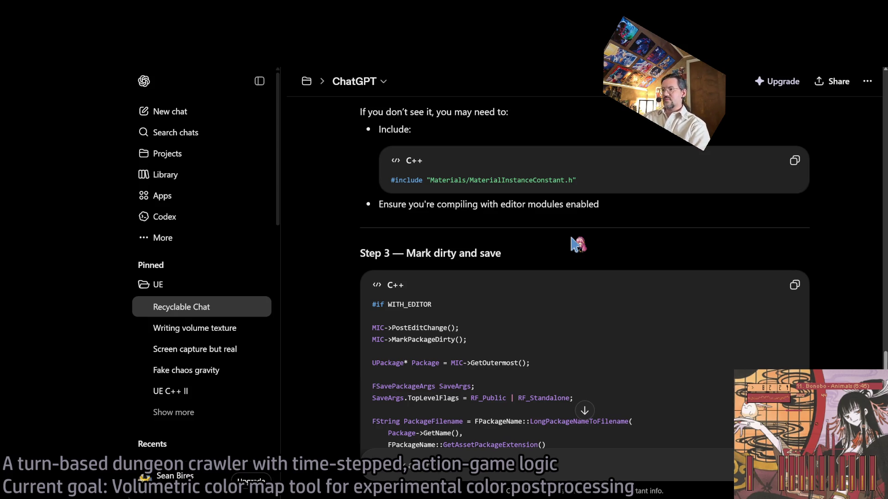
{"action": "scroll", "coordinate": [457, 306], "scroll_direction": "down", "scroll_amount": 1}
{"action": "scroll", "coordinate": [485, 265], "scroll_direction": "down", "scroll_amount": 2}
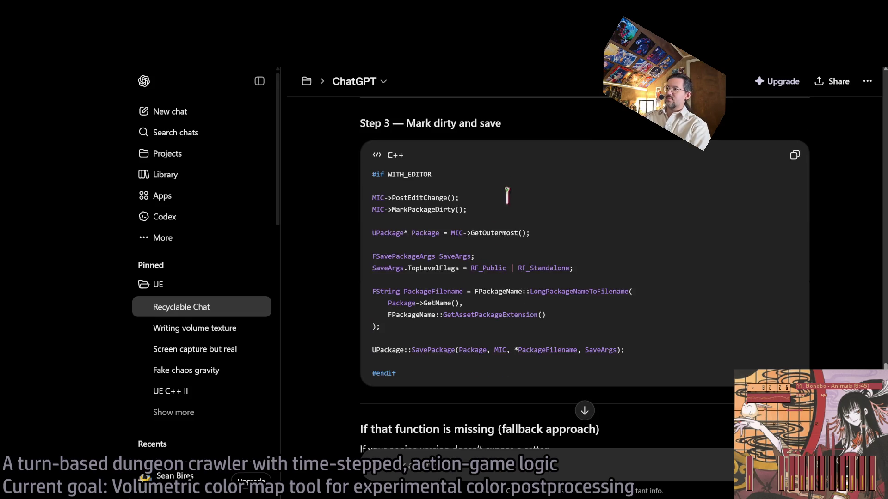
{"action": "mouse_move", "coordinate": [518, 184]}
{"action": "left_mouse_down"}
{"action": "mouse_move", "coordinate": [591, 337]}
{"action": "mouse_move", "coordinate": [637, 333]}
{"action": "mouse_move", "coordinate": [498, 202]}
{"action": "mouse_move", "coordinate": [475, 192]}
{"action": "mouse_move", "coordinate": [461, 197]}
{"action": "mouse_move", "coordinate": [498, 346]}
{"action": "left_mouse_up"}
{"action": "triple_click", "coordinate": [461, 197]}
{"action": "left_click", "coordinate": [681, 357]}
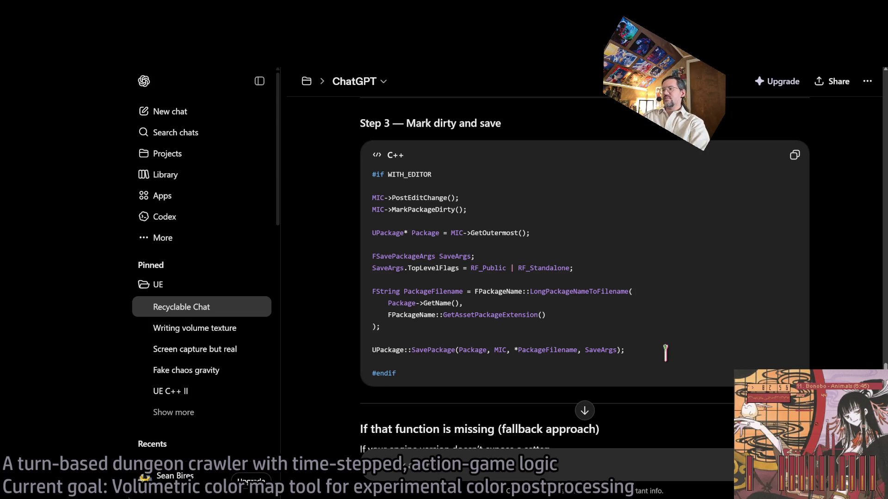
{"action": "scroll", "coordinate": [549, 343], "scroll_direction": "down", "scroll_amount": 9}
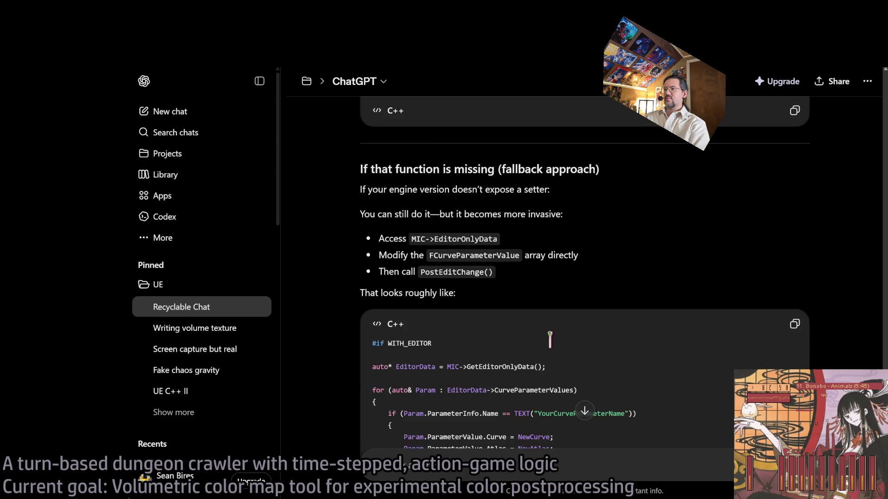
{"action": "scroll", "coordinate": [549, 338], "scroll_direction": "down", "scroll_amount": 1}
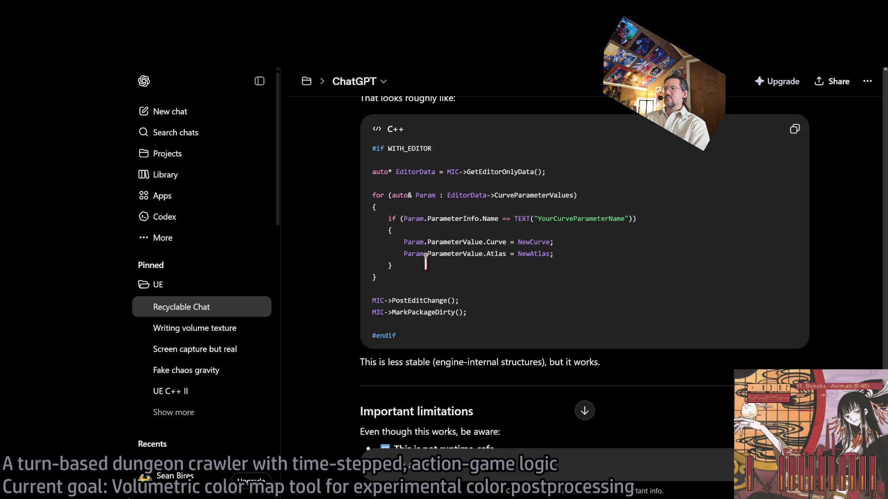
{"action": "scroll", "coordinate": [488, 298], "scroll_direction": "down", "scroll_amount": 4}
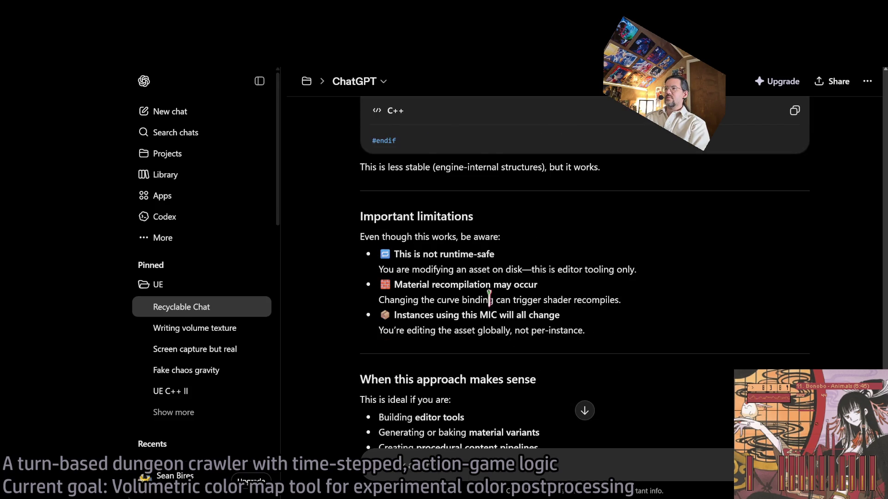
{"action": "scroll", "coordinate": [489, 299], "scroll_direction": "down", "scroll_amount": 7}
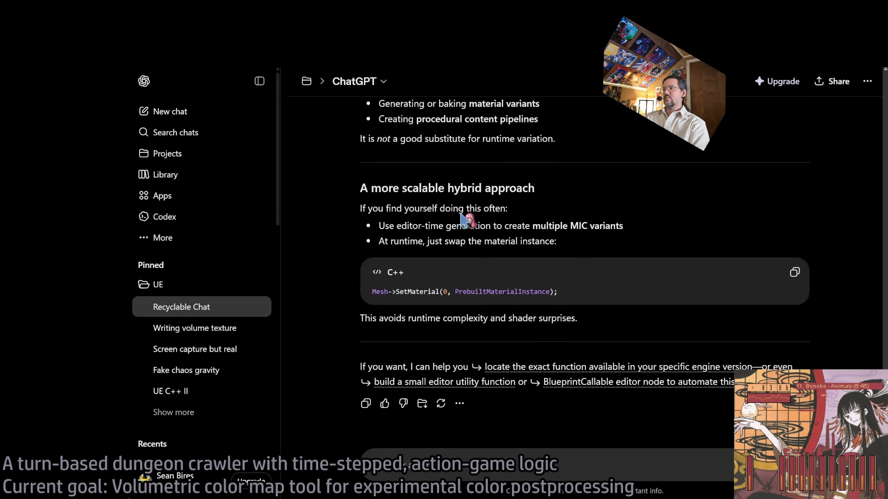